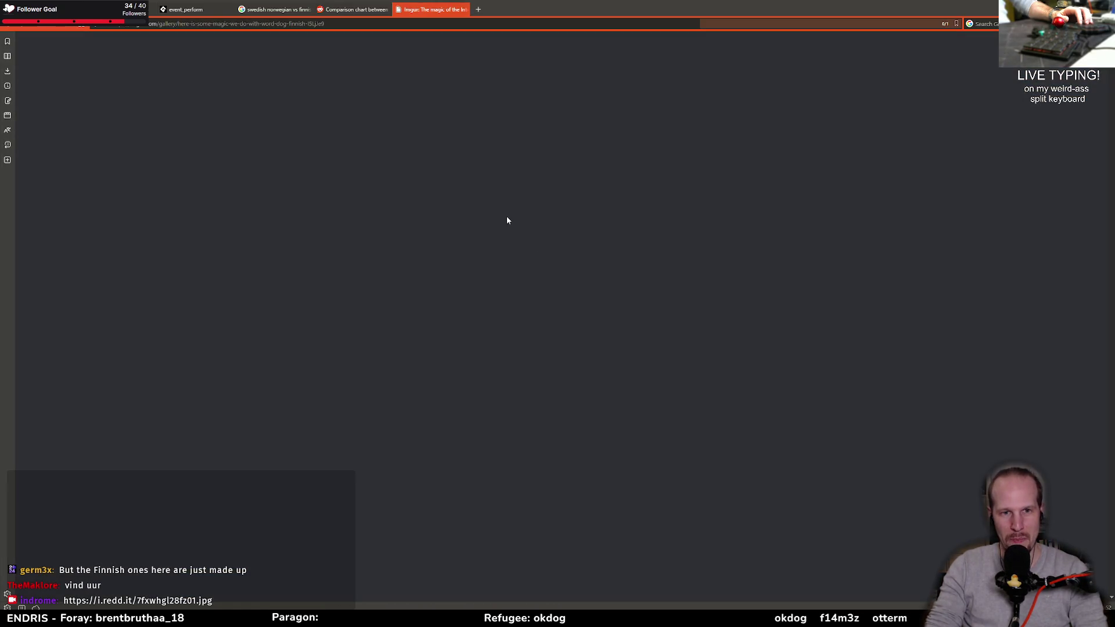
- Read through the Imgur dog-words comic and the Reddit post comparing Nordic languages
{"action": "scroll", "coordinate": [436, 194], "scroll_direction": "down", "scroll_amount": 1}
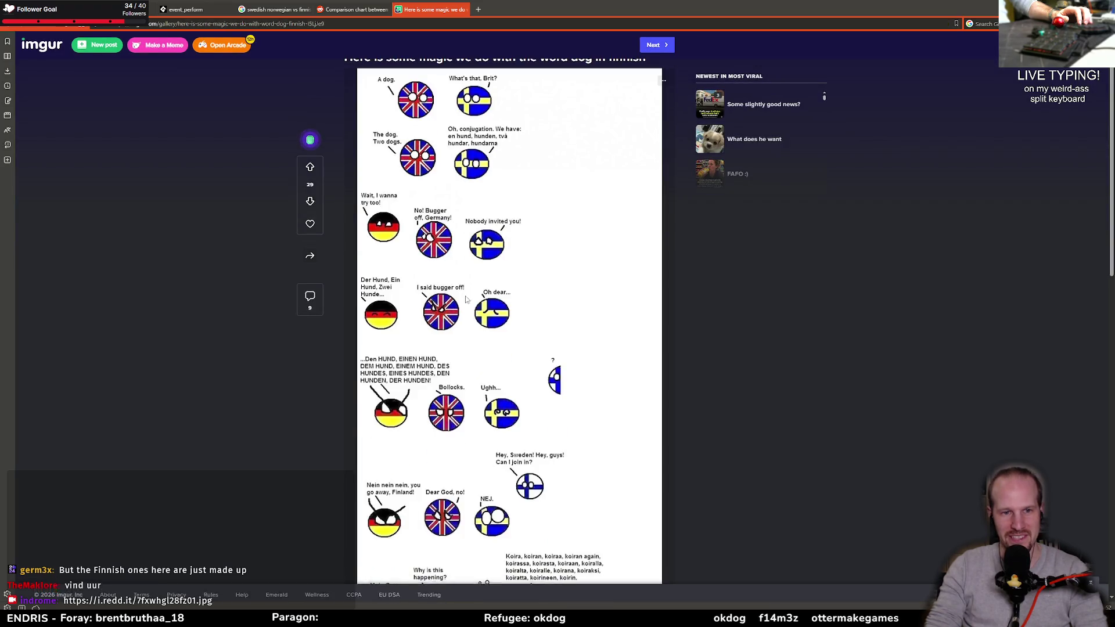
{"action": "scroll", "coordinate": [377, 186], "scroll_direction": "up", "scroll_amount": 1}
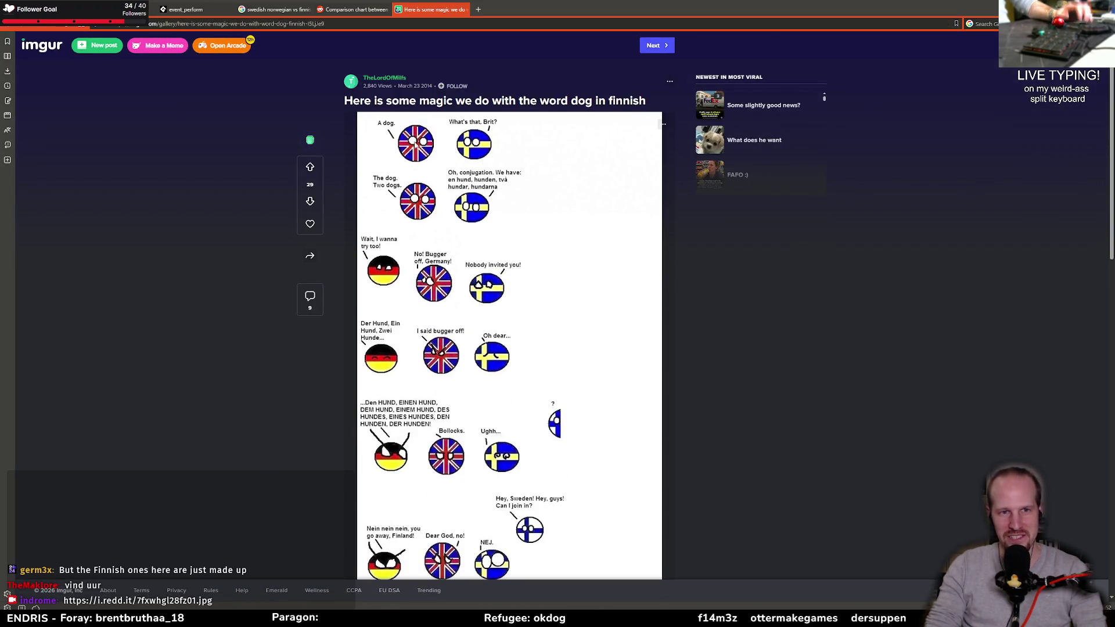
{"action": "left_click", "coordinate": [337, 8]}
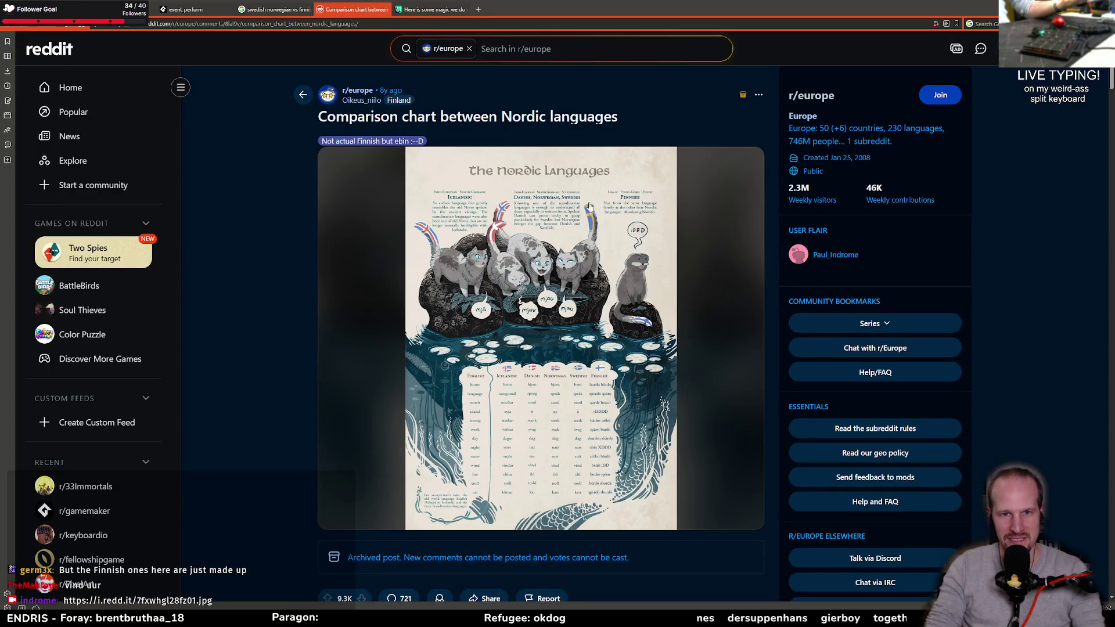
{"action": "left_click", "coordinate": [458, 9]}
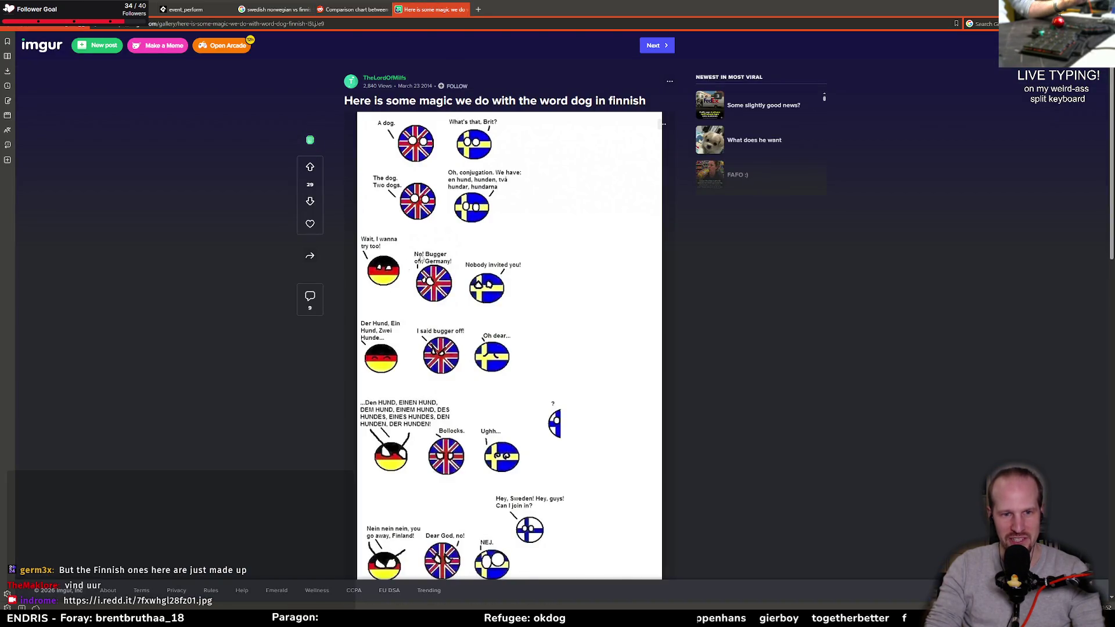
{"action": "scroll", "coordinate": [411, 343], "scroll_direction": "down", "scroll_amount": 3}
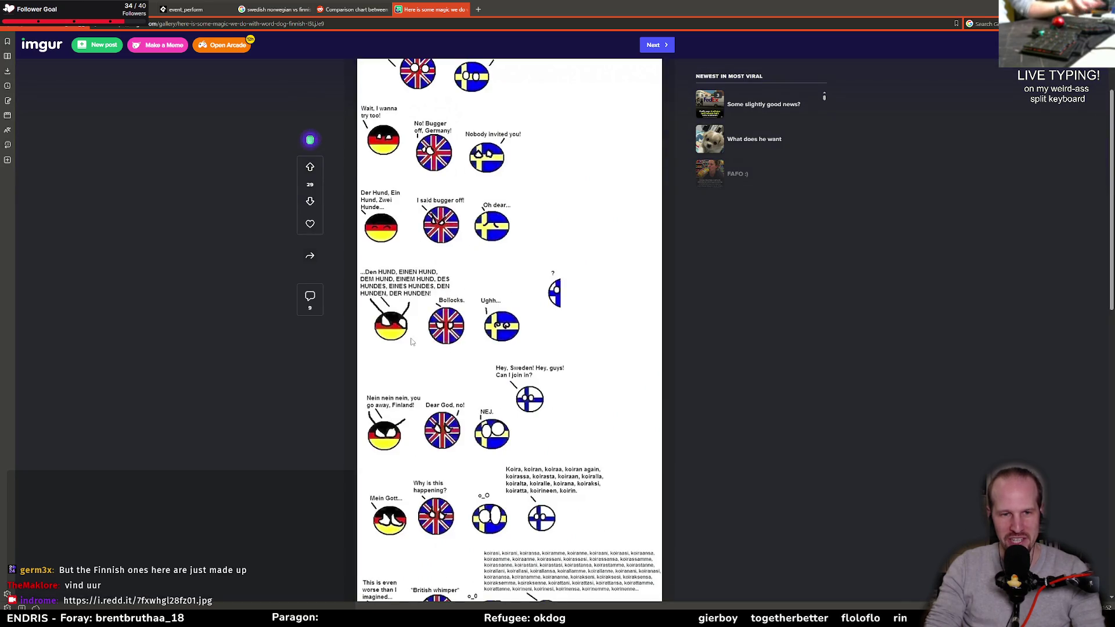
{"action": "scroll", "coordinate": [408, 319], "scroll_direction": "up", "scroll_amount": 3}
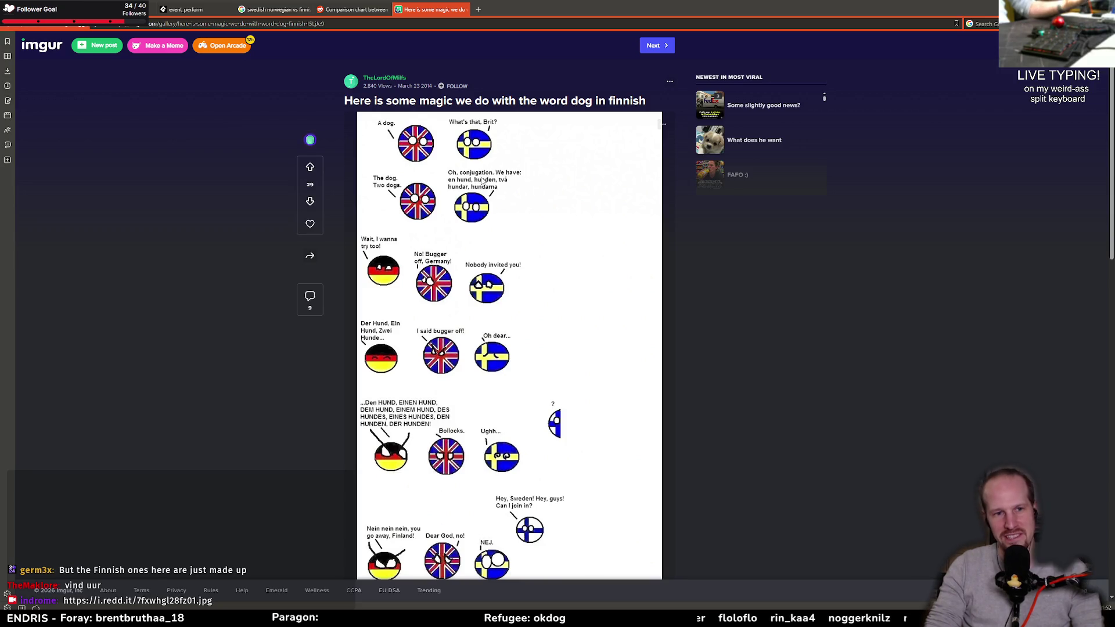
{"action": "scroll", "coordinate": [443, 393], "scroll_direction": "down", "scroll_amount": 5}
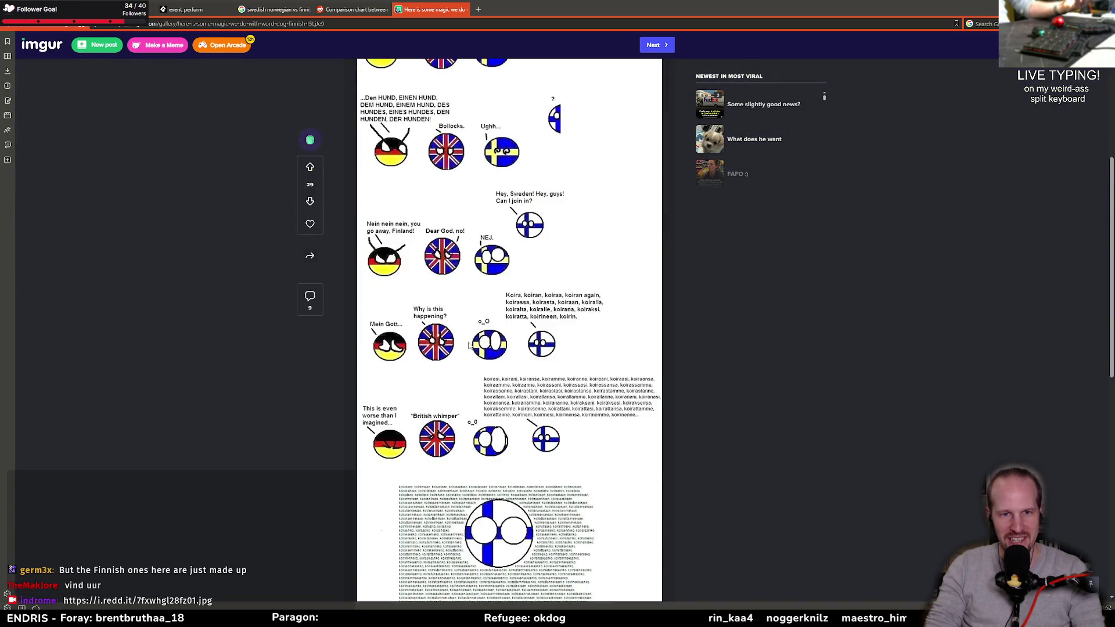
{"action": "scroll", "coordinate": [473, 302], "scroll_direction": "up", "scroll_amount": 2}
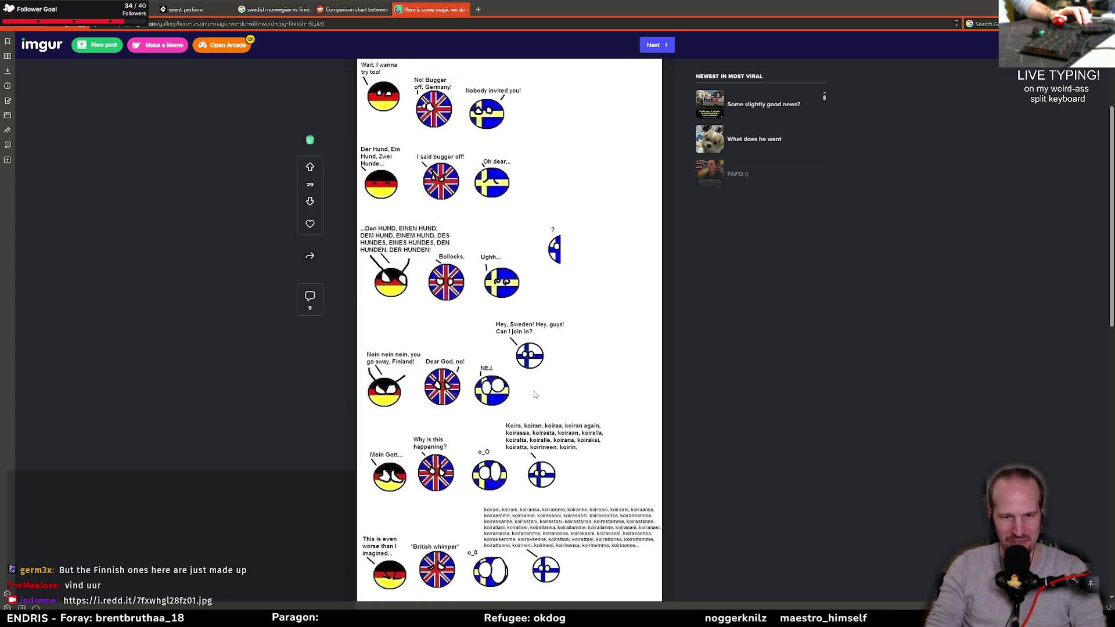
{"action": "scroll", "coordinate": [523, 396], "scroll_direction": "up", "scroll_amount": 2}
{"action": "scroll", "coordinate": [518, 256], "scroll_direction": "up", "scroll_amount": 3}
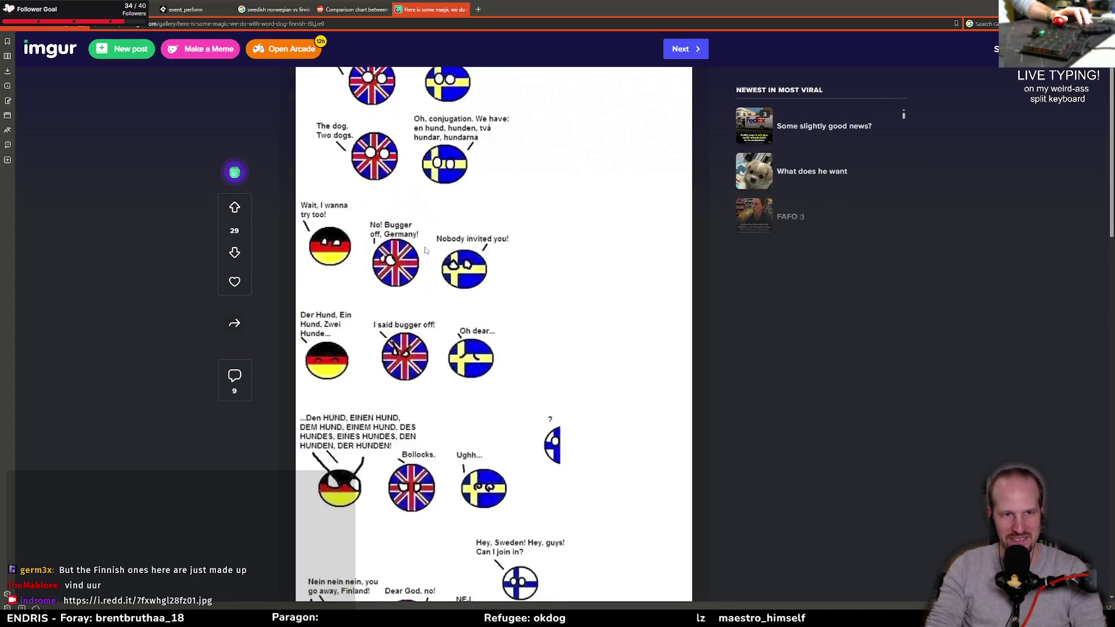
{"action": "scroll", "coordinate": [380, 377], "scroll_direction": "down", "scroll_amount": 1}
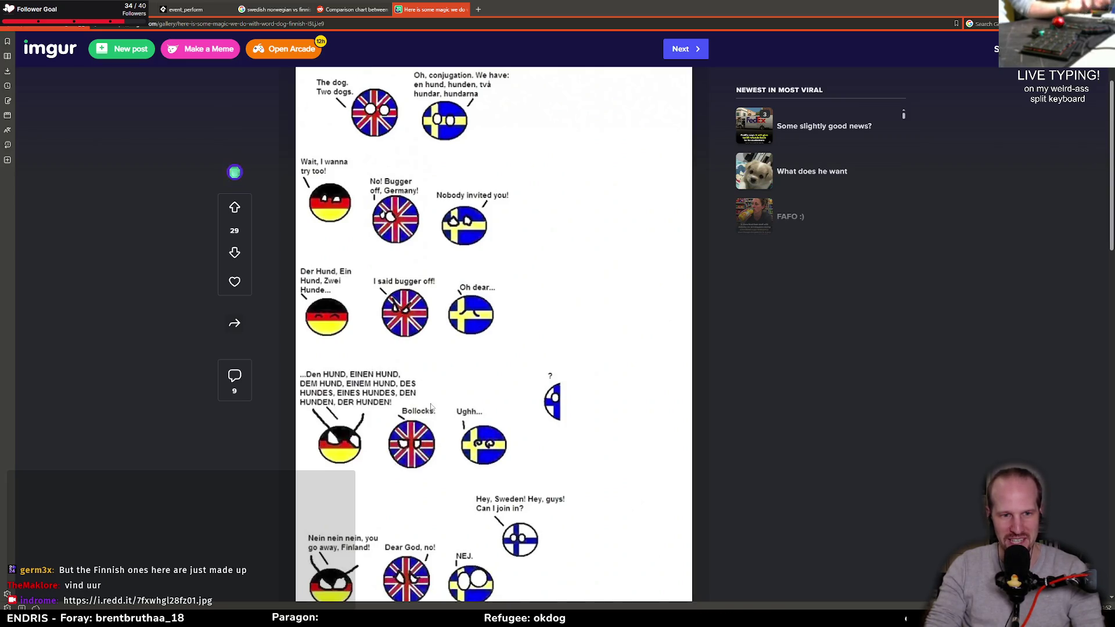
{"action": "scroll", "coordinate": [373, 414], "scroll_direction": "up", "scroll_amount": 2}
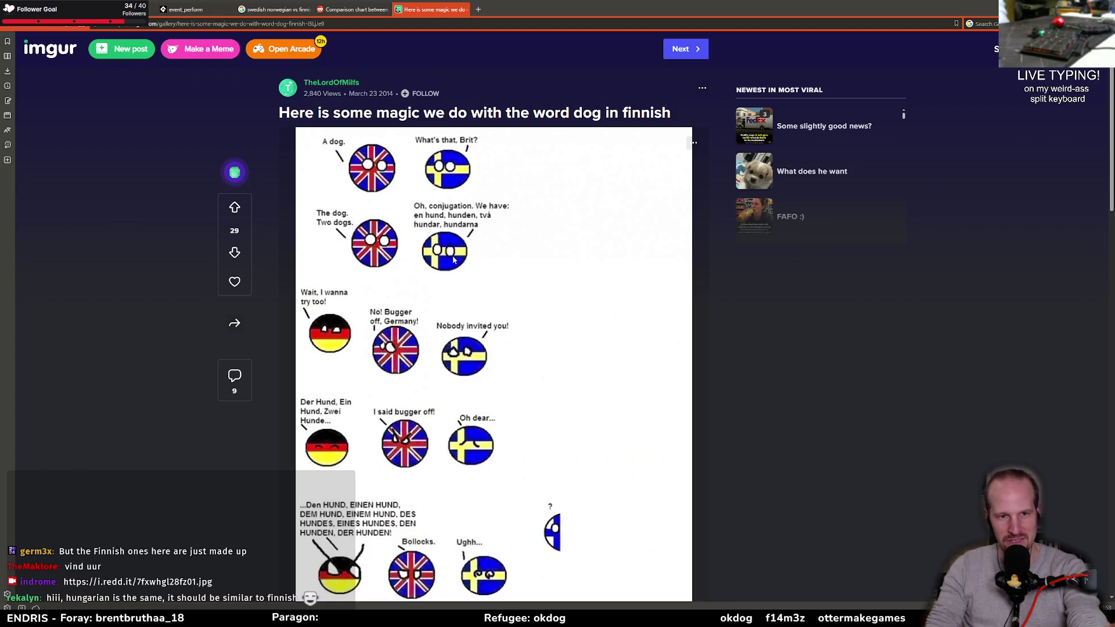
{"action": "scroll", "coordinate": [514, 401], "scroll_direction": "down", "scroll_amount": 7}
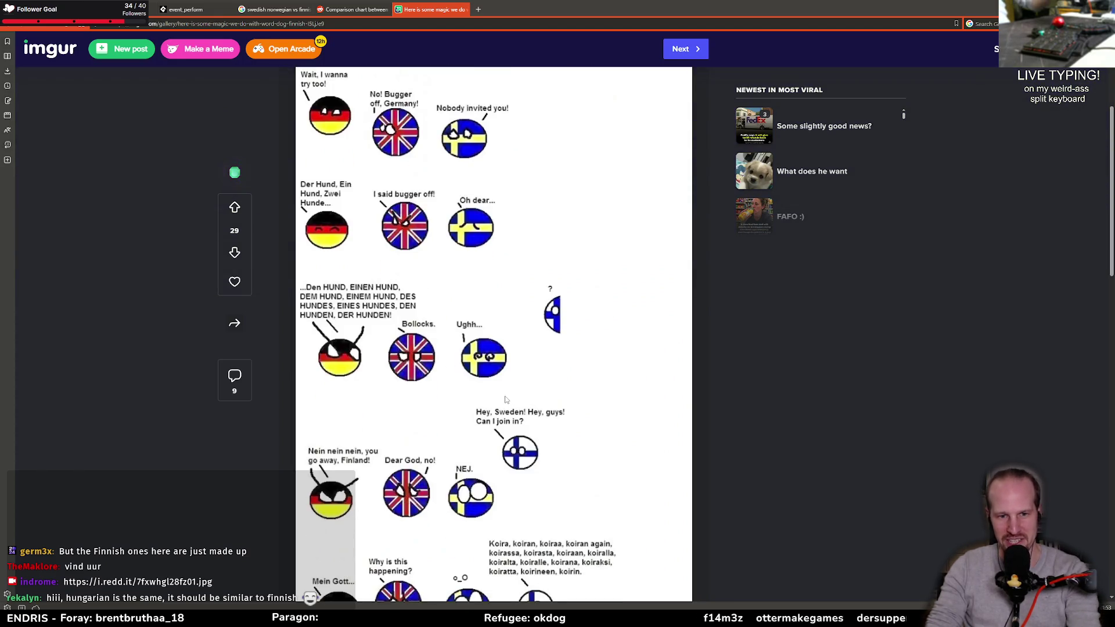
{"action": "scroll", "coordinate": [484, 354], "scroll_direction": "down", "scroll_amount": 1}
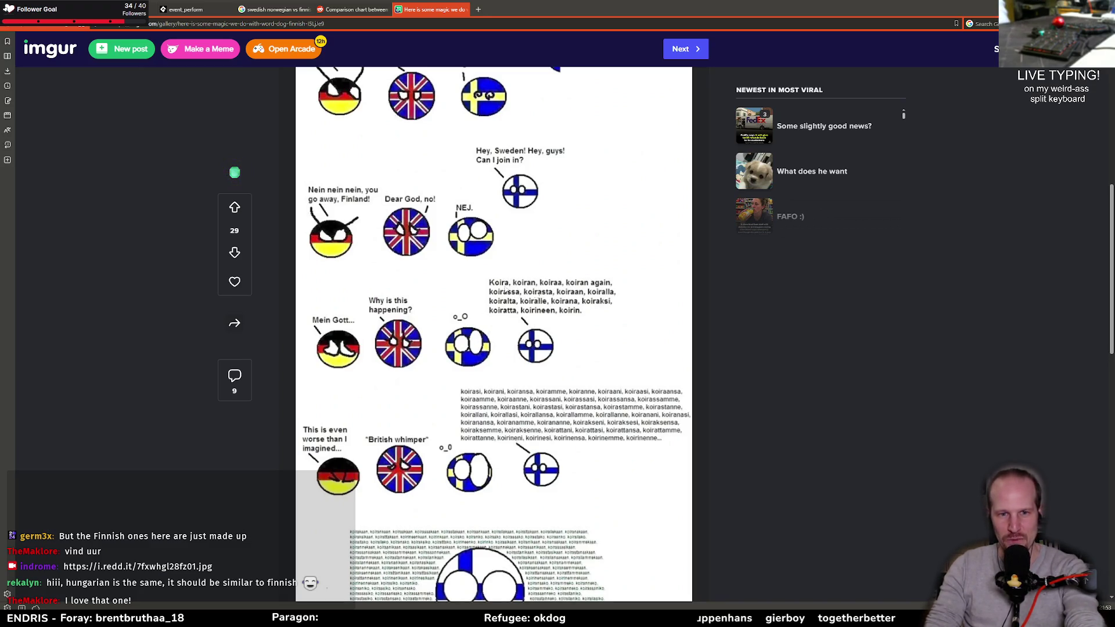
{"action": "scroll", "coordinate": [545, 324], "scroll_direction": "down", "scroll_amount": 2}
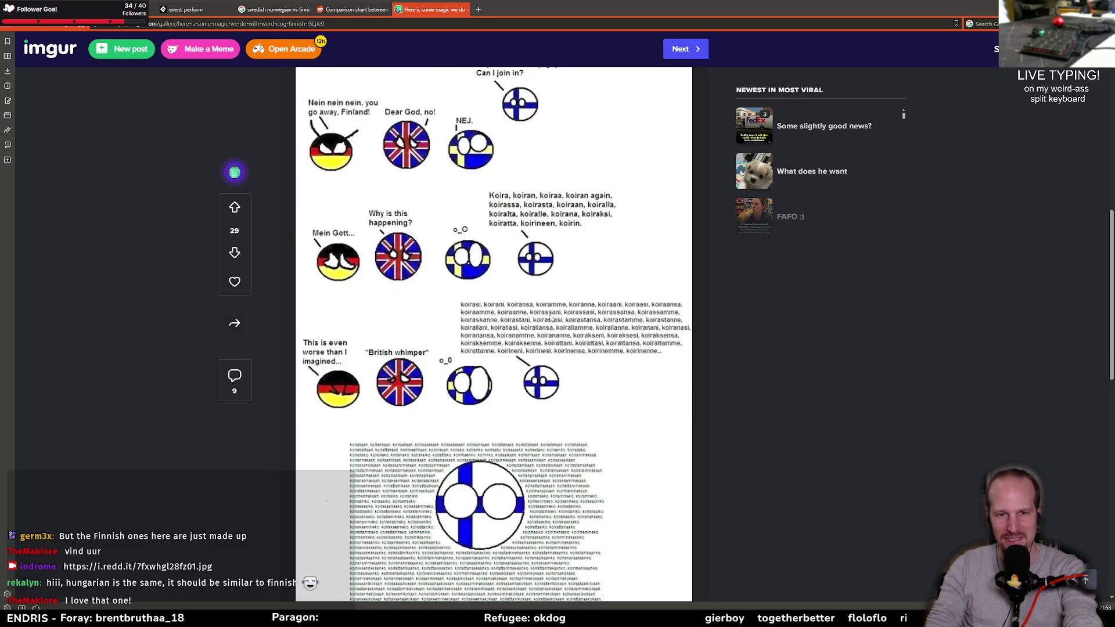
{"action": "scroll", "coordinate": [477, 335], "scroll_direction": "down", "scroll_amount": 3}
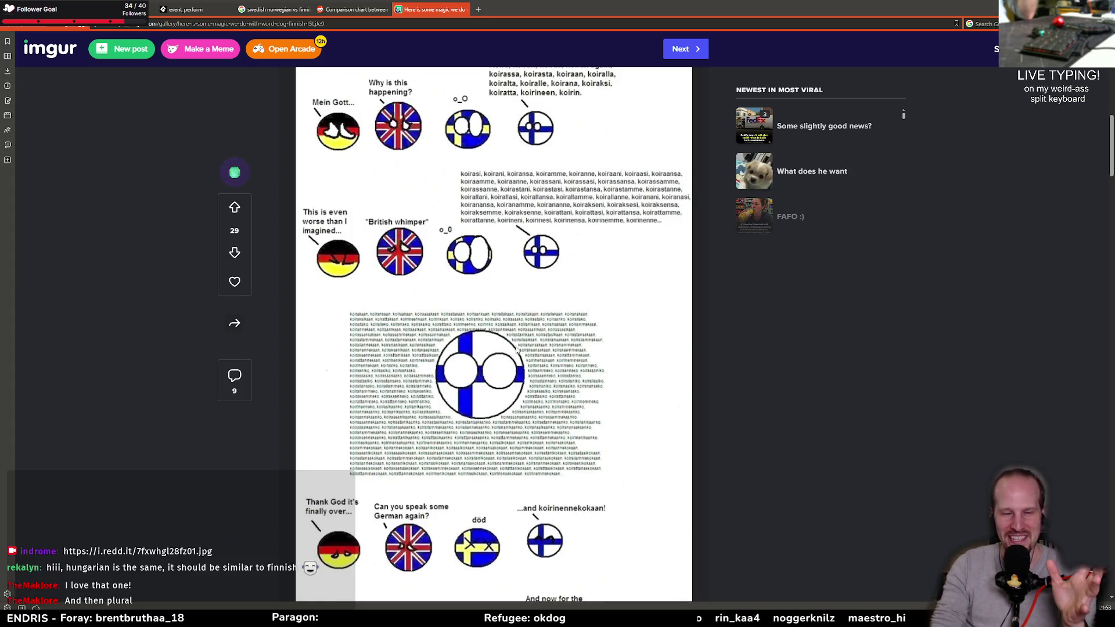
{"action": "scroll", "coordinate": [503, 357], "scroll_direction": "down", "scroll_amount": 6}
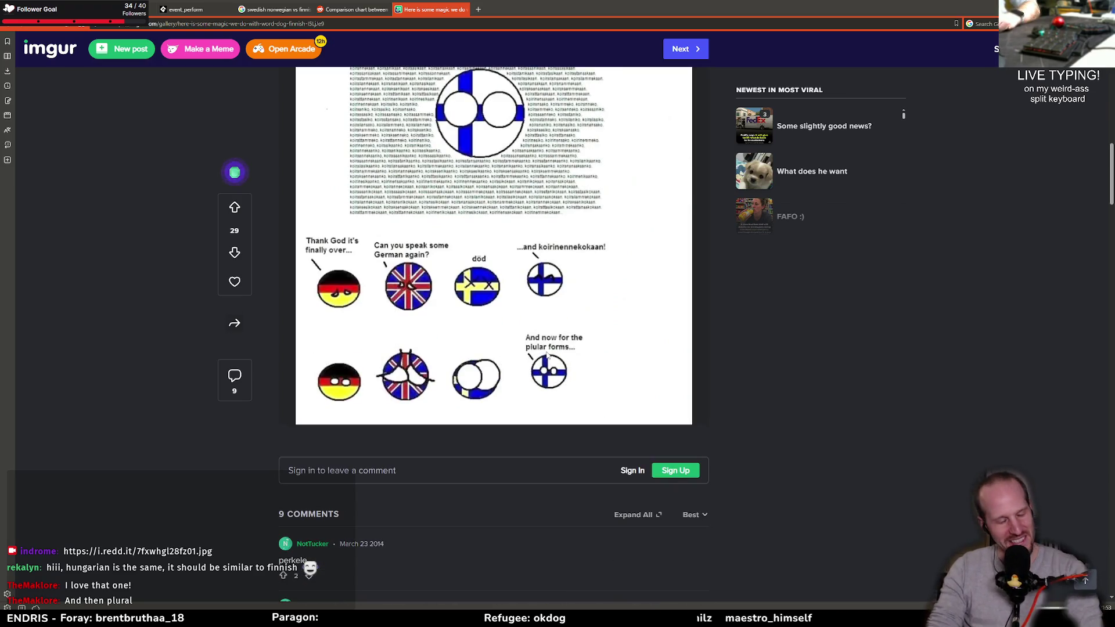
{"action": "scroll", "coordinate": [547, 356], "scroll_direction": "up", "scroll_amount": 4}
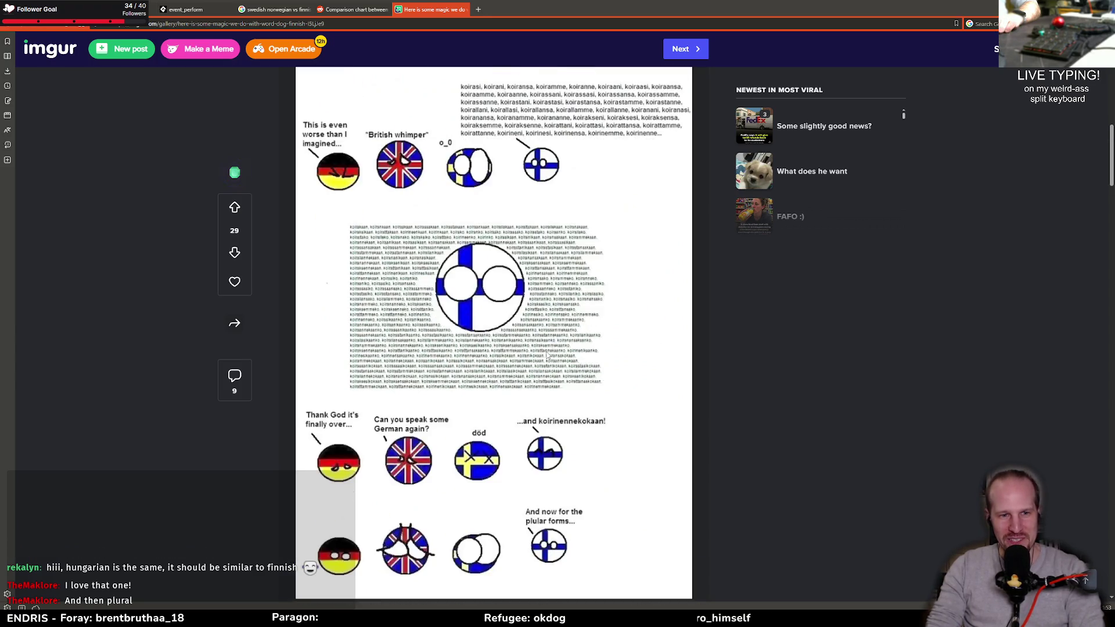
{"action": "scroll", "coordinate": [547, 356], "scroll_direction": "down", "scroll_amount": 1}
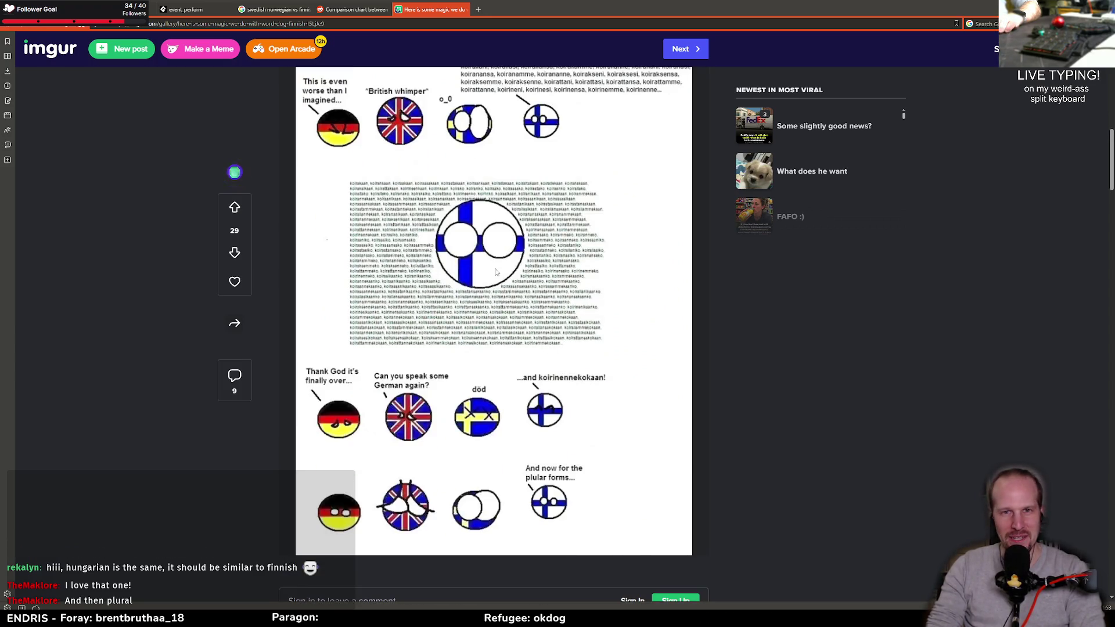
{"action": "type", "text": "do"}
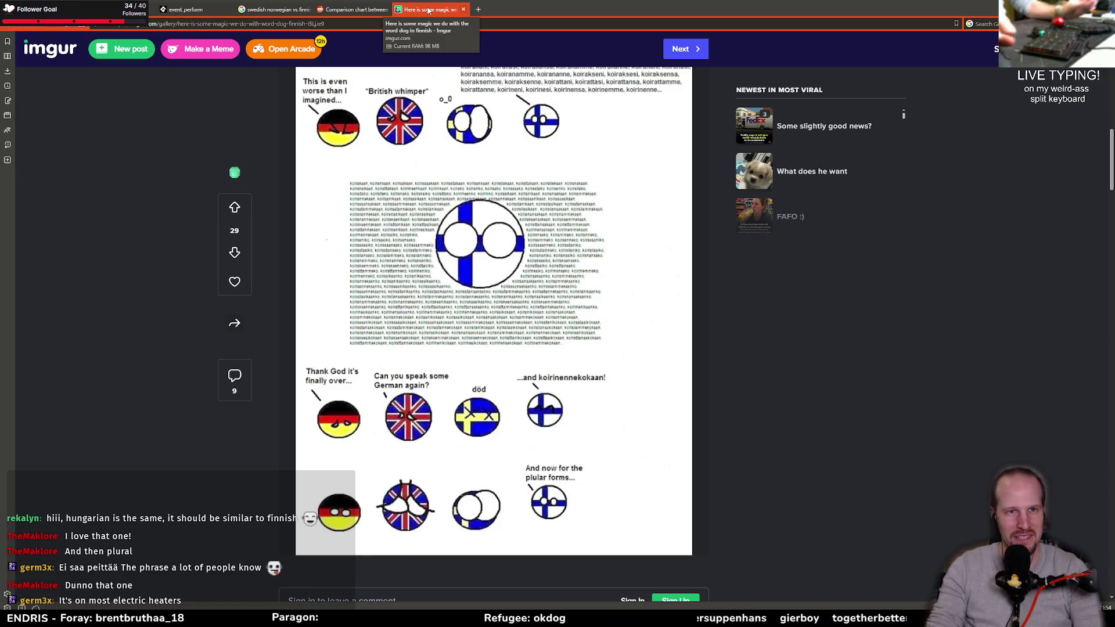
- Close the Imgur comic, Reddit post and Google Images tabs, keeping the event_perform manual page
{"action": "middle_click", "coordinate": [428, 10]}
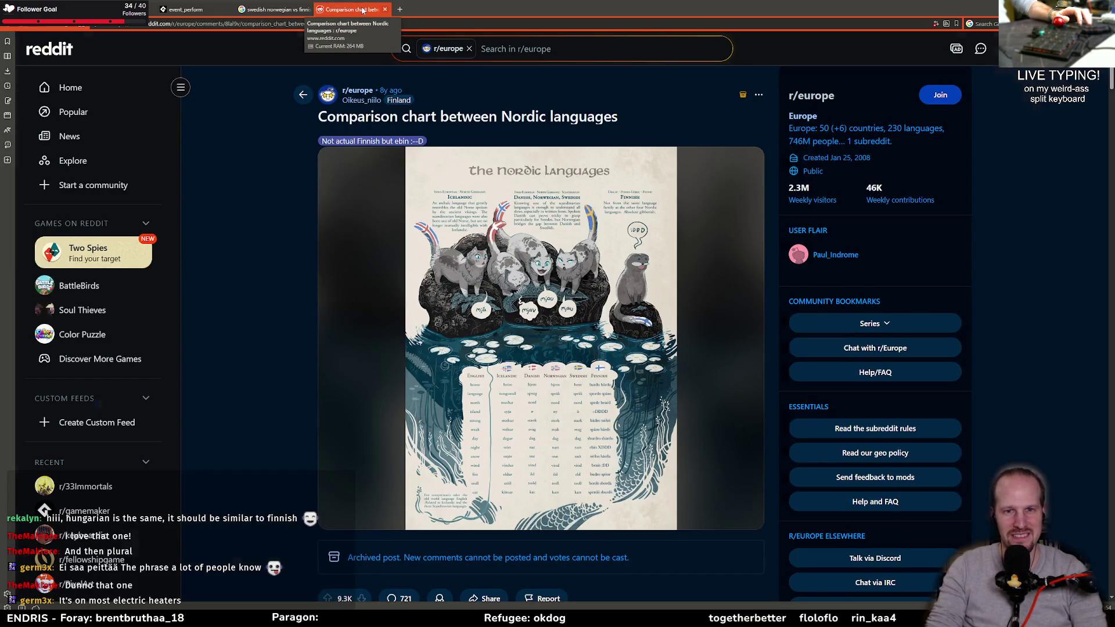
{"action": "middle_click", "coordinate": [362, 10]}
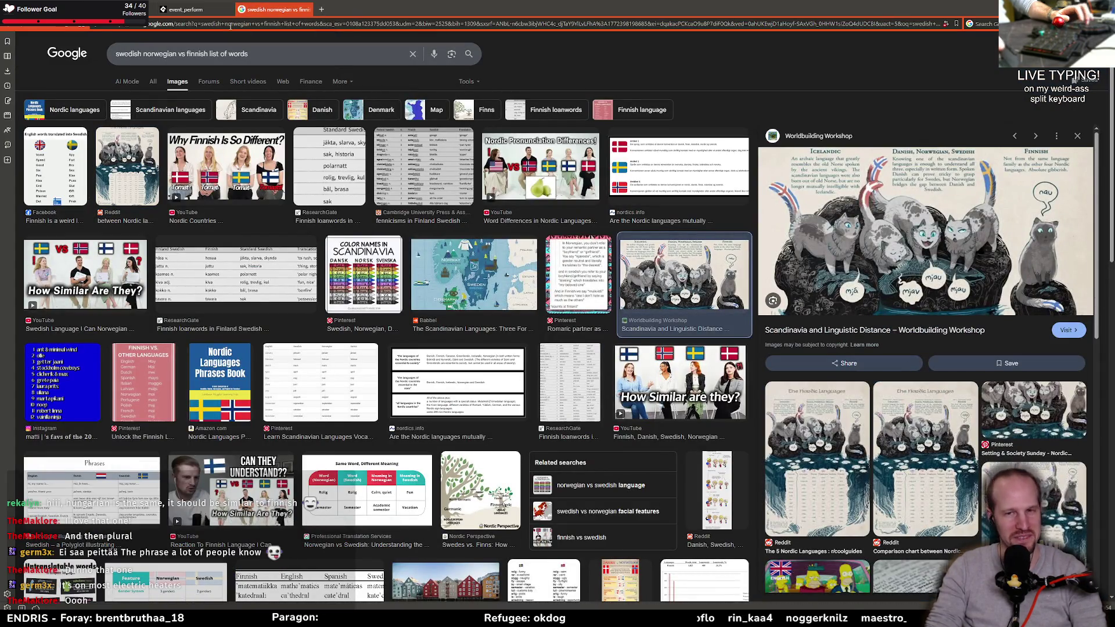
{"action": "middle_click", "coordinate": [273, 10]}
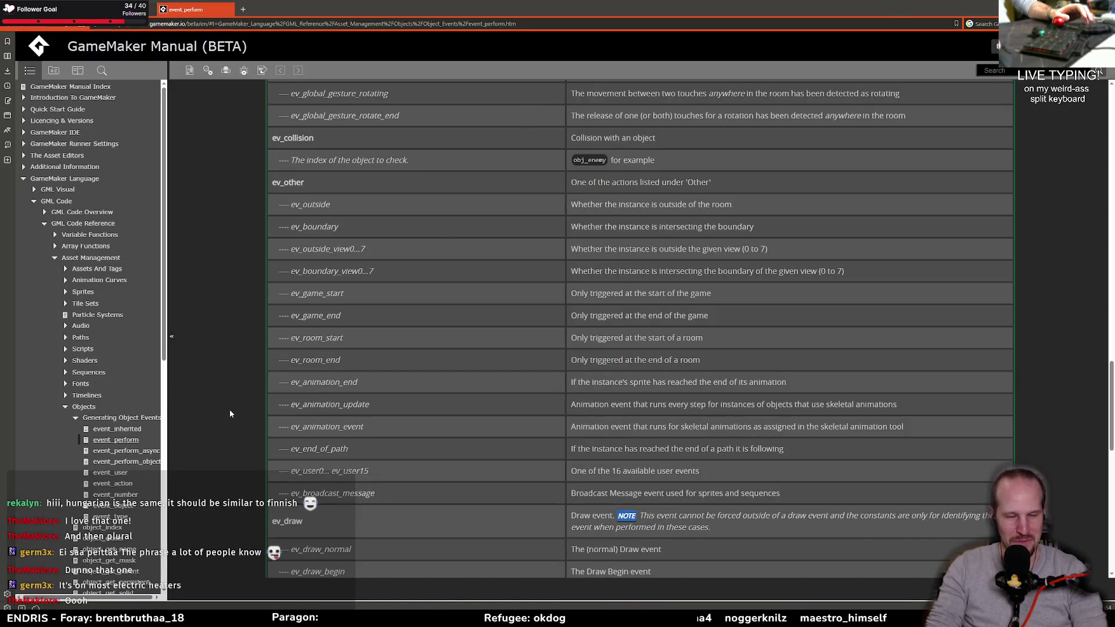
{"action": "key", "text": "alt+Tab"}
- Start Pyrebound from its title menu and review the has_hit code around lines 95–96
{"action": "left_click", "coordinate": [712, 172]}
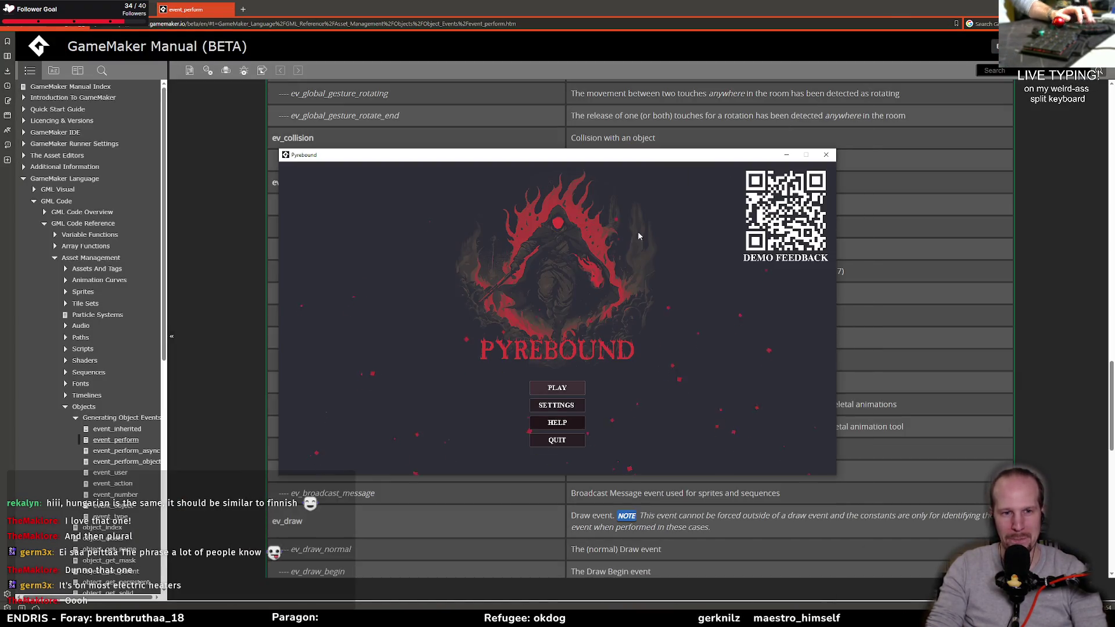
{"action": "left_click", "coordinate": [548, 392]}
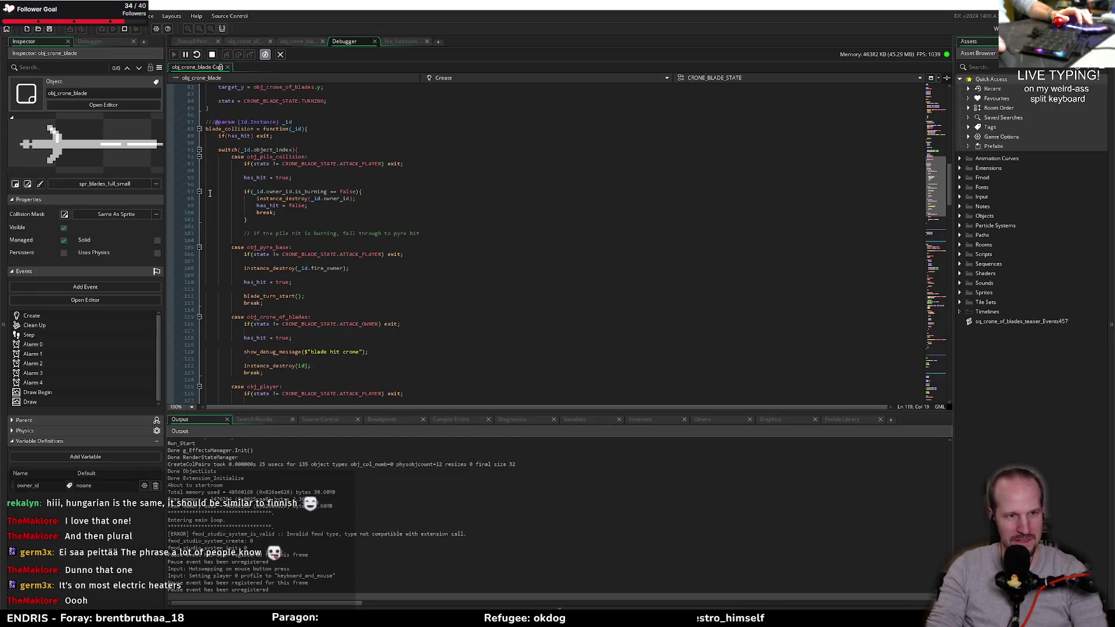
{"action": "left_click", "coordinate": [268, 178]}
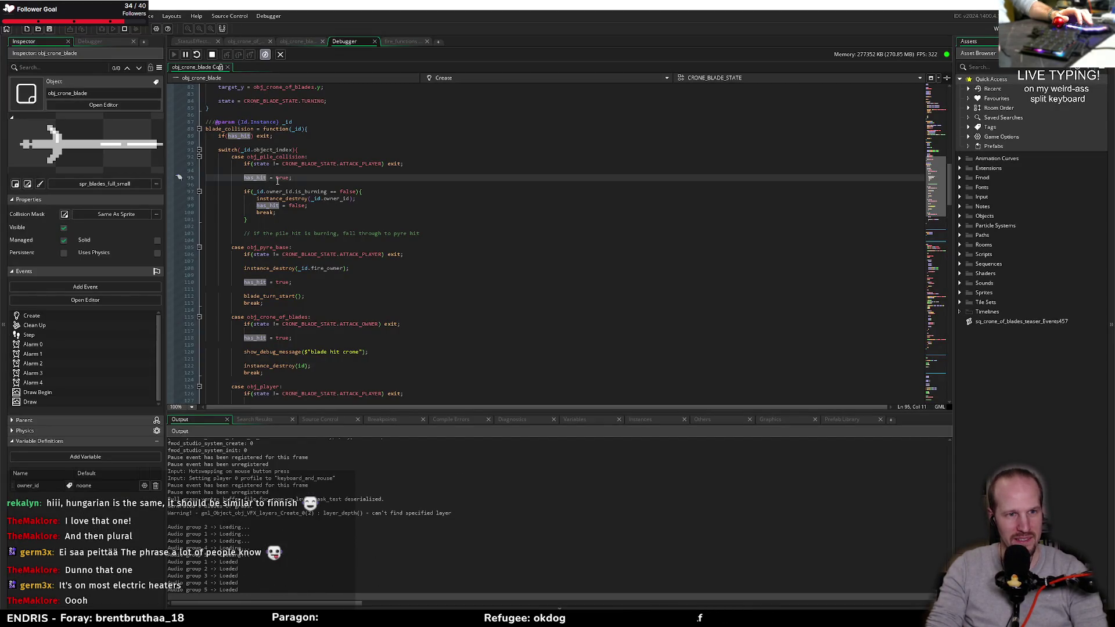
{"action": "left_click", "coordinate": [266, 185]}
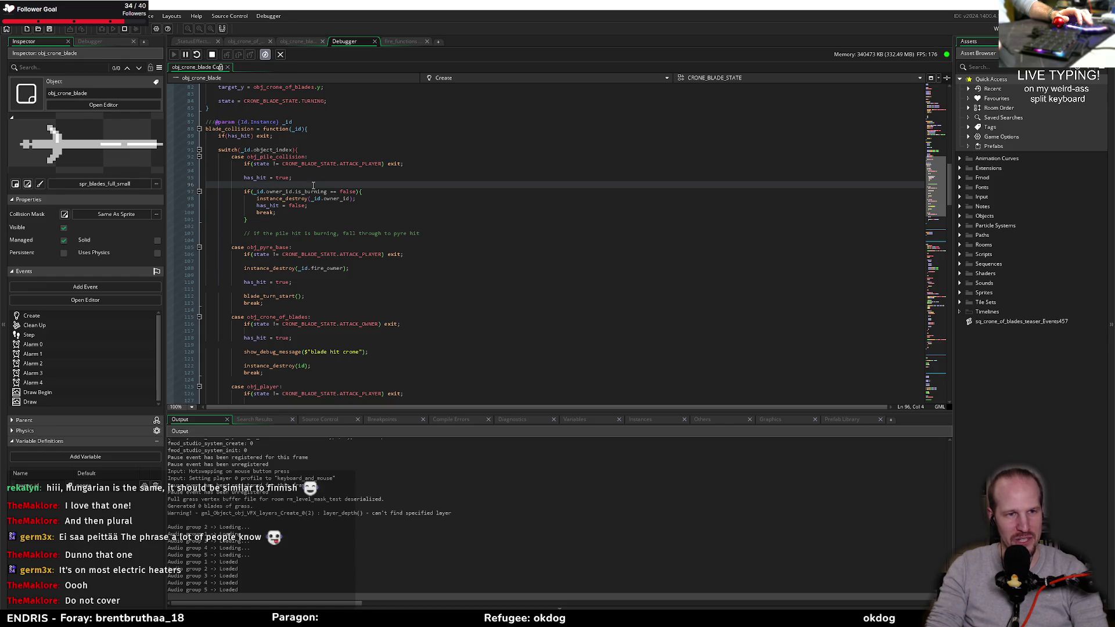
{"action": "scroll", "coordinate": [266, 166], "scroll_direction": "down", "scroll_amount": 4}
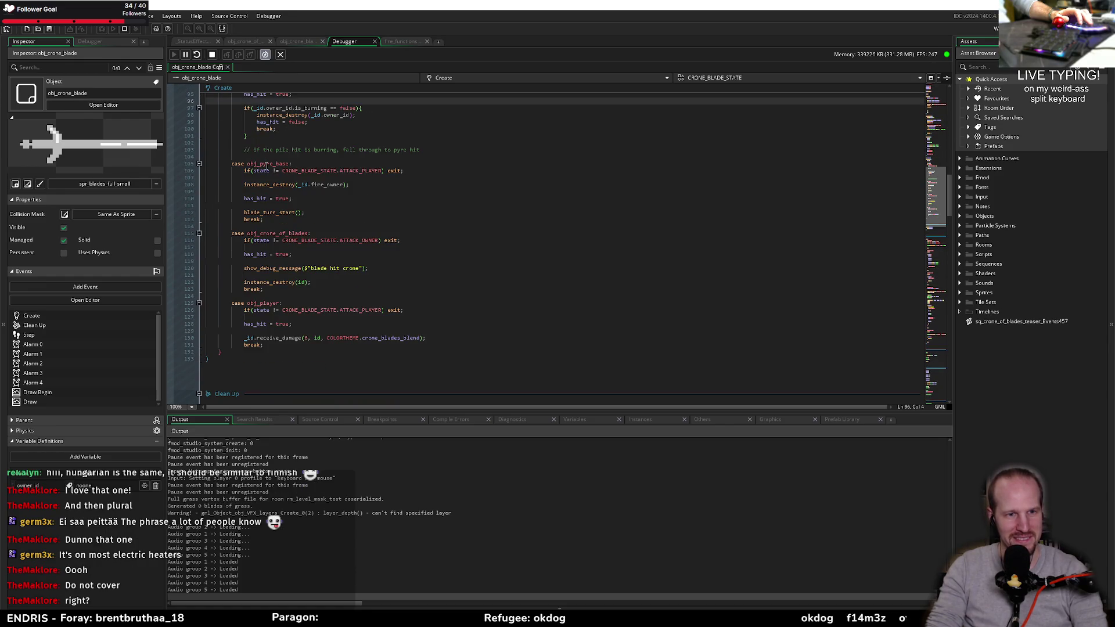
{"action": "scroll", "coordinate": [290, 263], "scroll_direction": "up", "scroll_amount": 2}
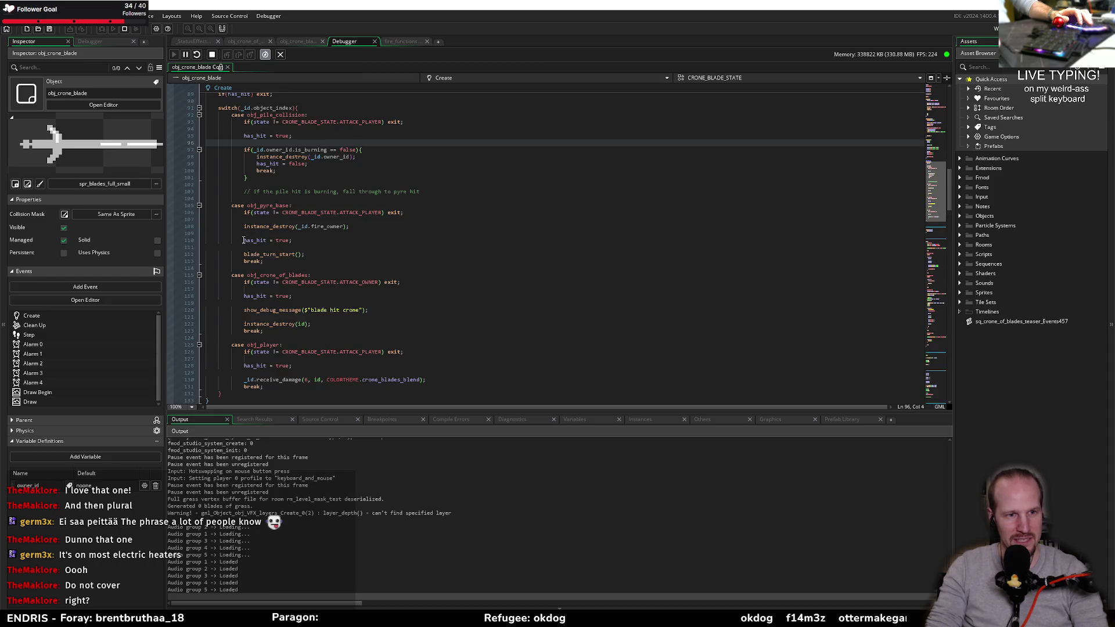
{"action": "scroll", "coordinate": [232, 237], "scroll_direction": "up", "scroll_amount": 2}
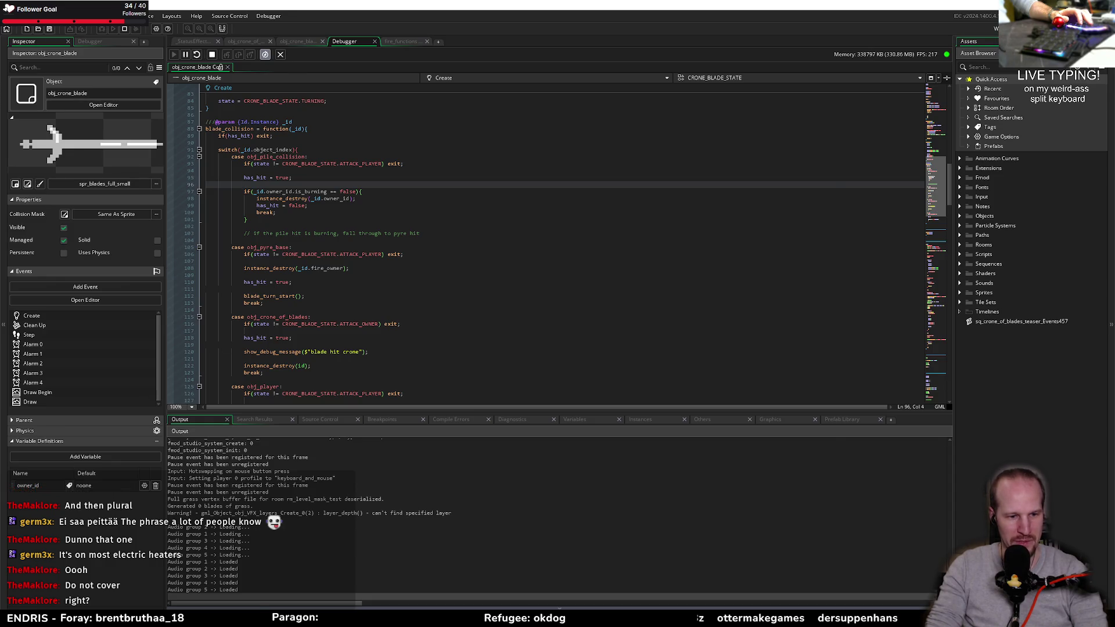
- Back in the game, move the player down and then up toward the flying blade
{"action": "key", "text": "alt+Tab"}
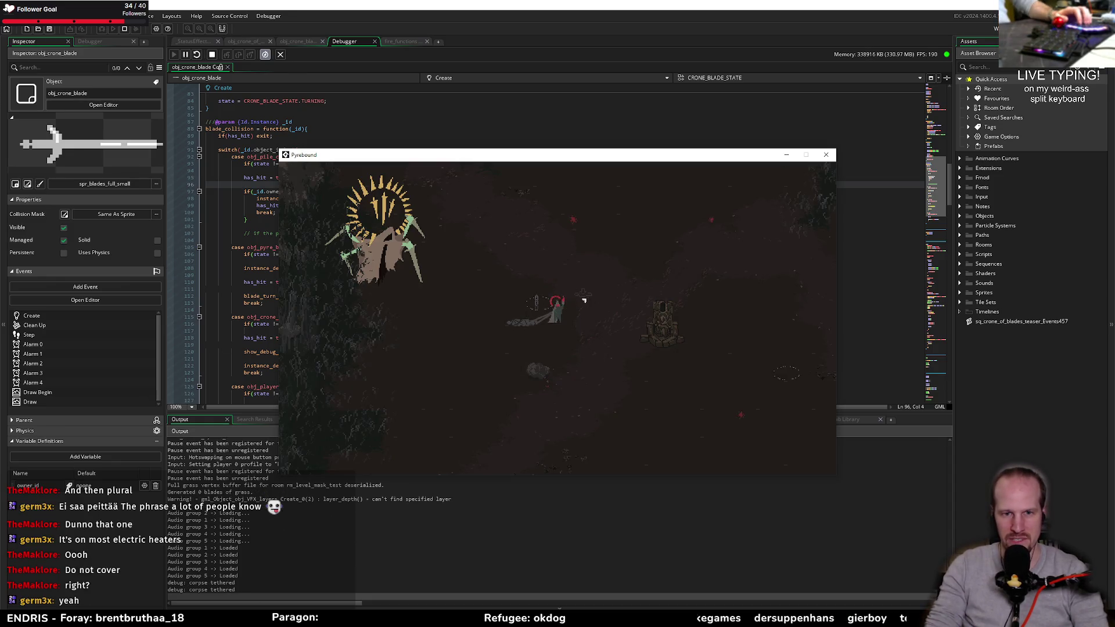
{"action": "key", "text": "s"}
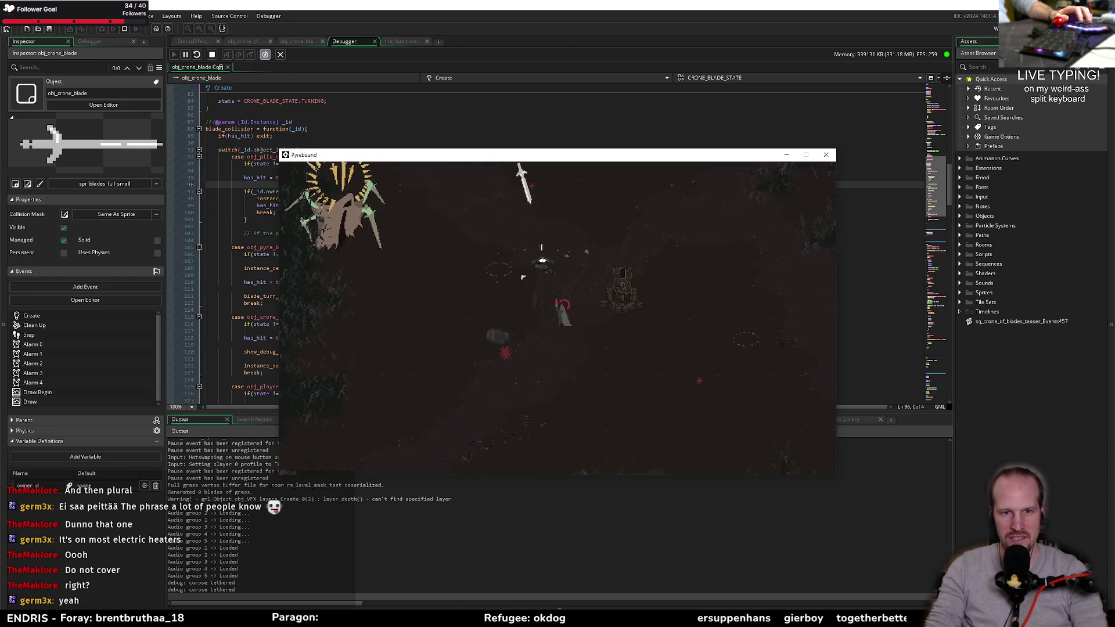
{"action": "key", "text": "w"}
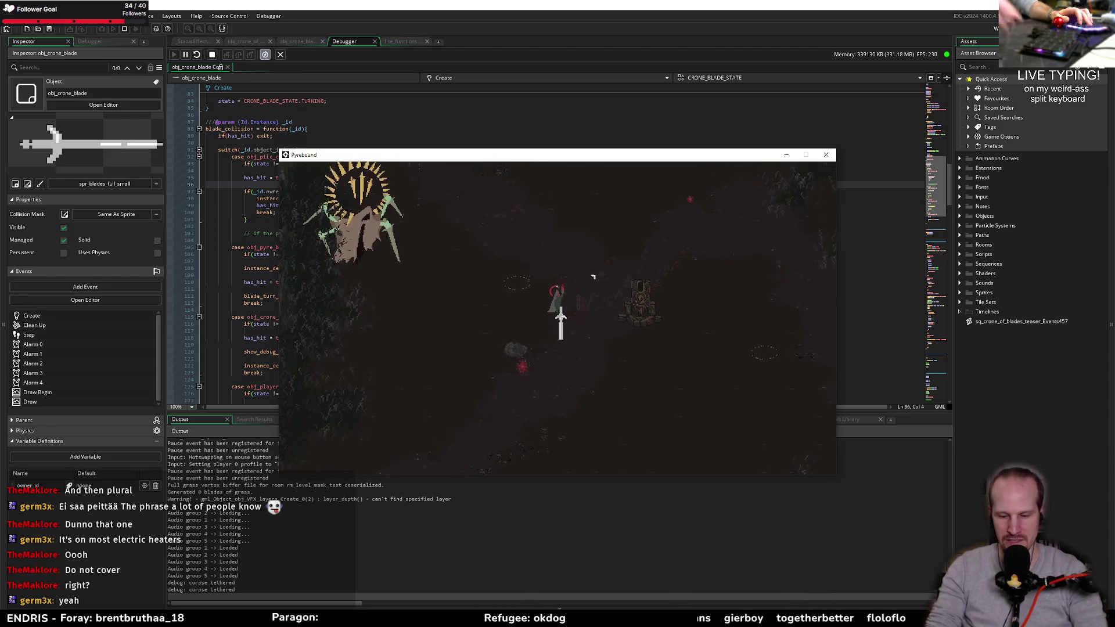
{"action": "key", "text": "w"}
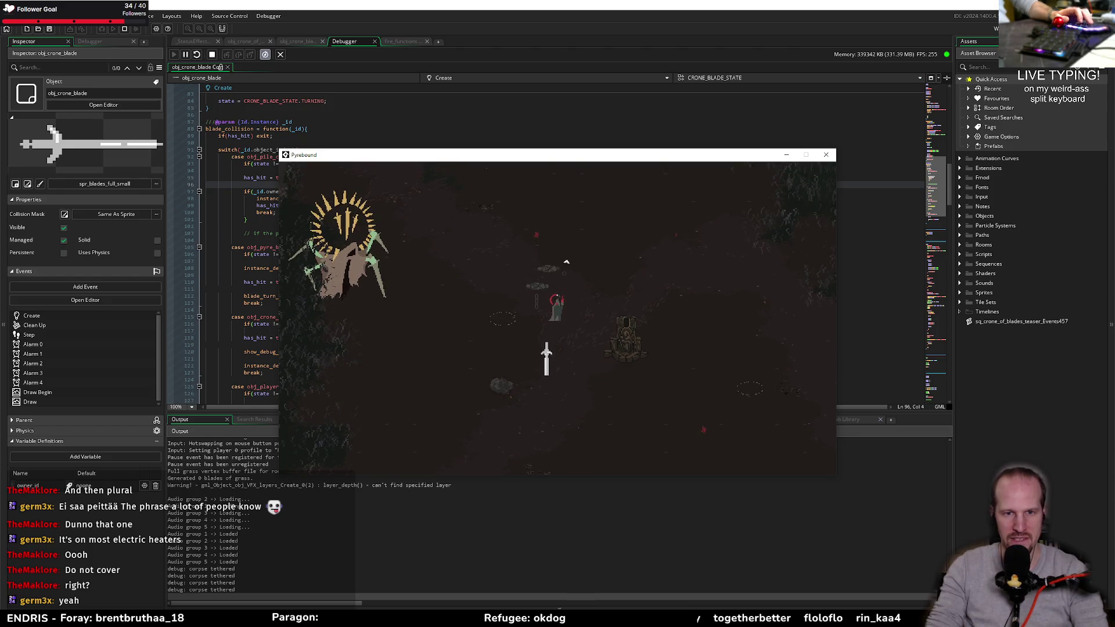
{"action": "key", "text": "w"}
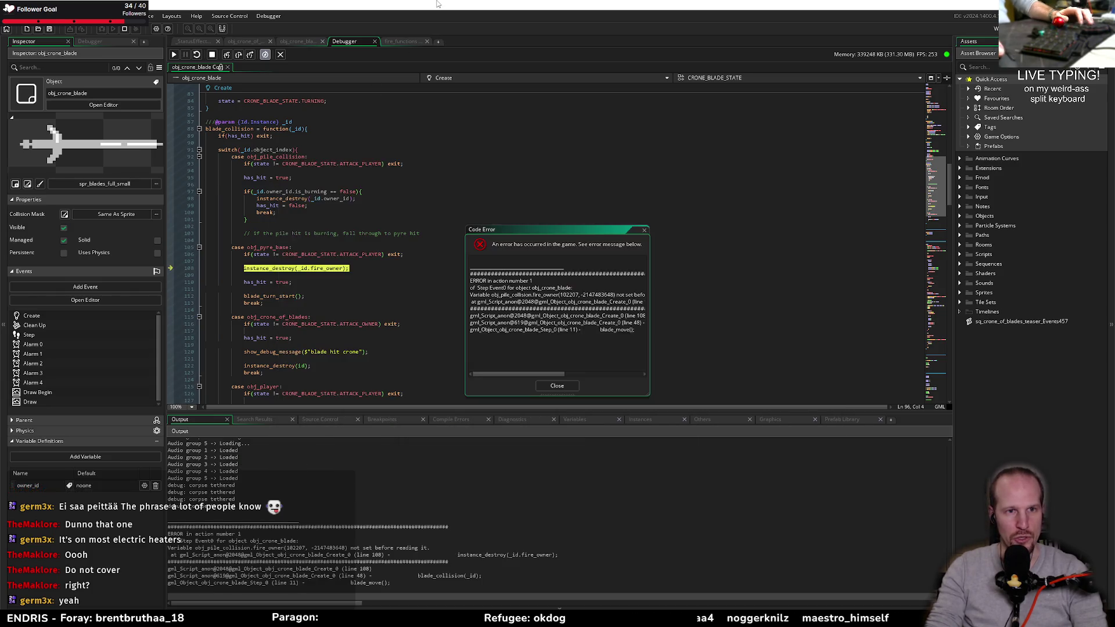
- Stop the crashed run, close the fire_owner Code Error report, and go to line 107
{"action": "mouse_move", "coordinate": [304, 270]}
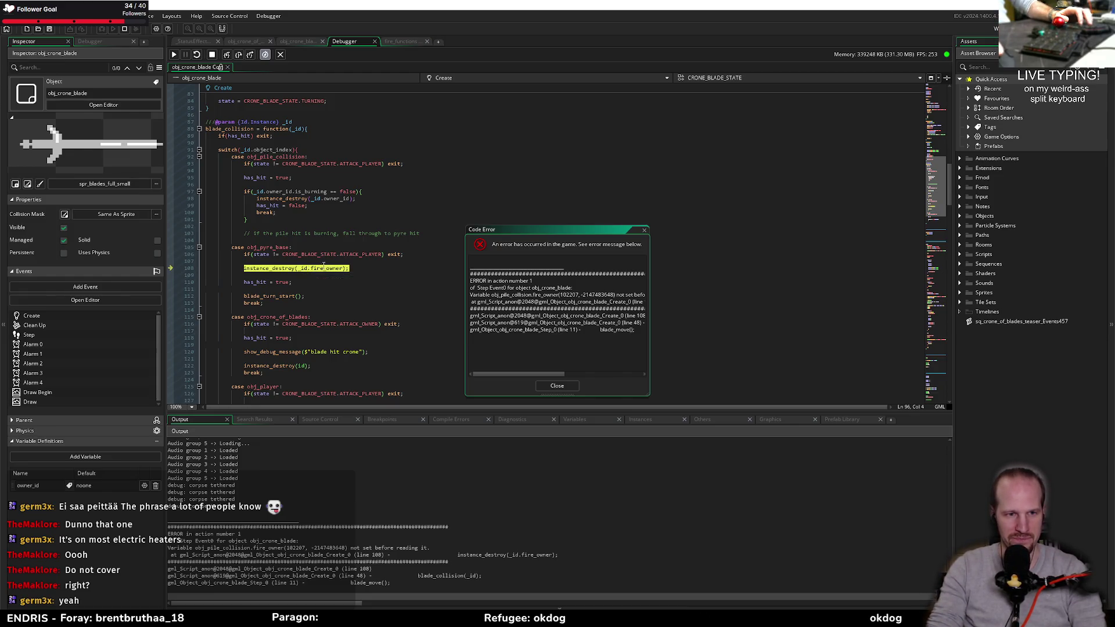
{"action": "key", "text": "shift+F5"}
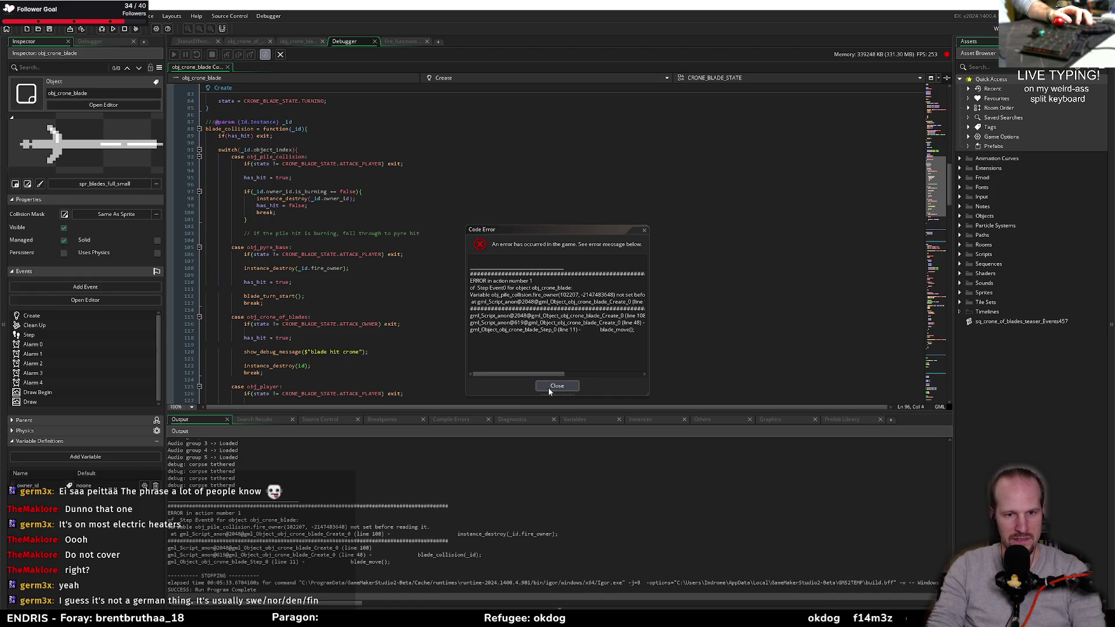
{"action": "left_click", "coordinate": [557, 386]}
{"action": "left_click", "coordinate": [390, 262]}
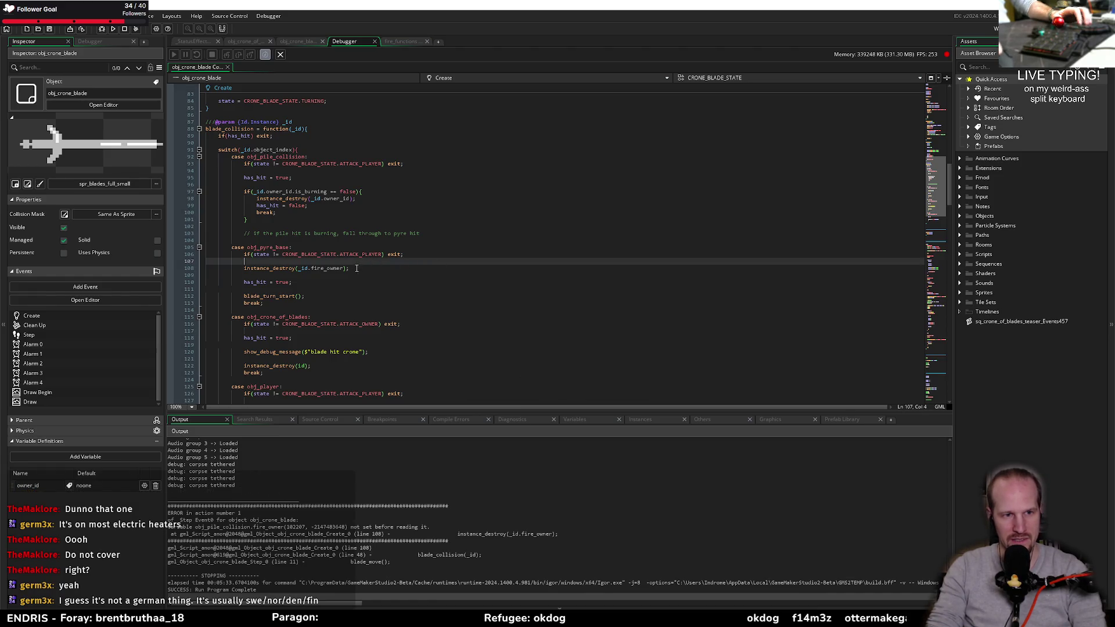
- Delete instance_destroy(_id.fire_owner); on line 108 and drop == false from the is_burning condition
{"action": "left_click_drag", "start_coordinate": [352, 268], "coordinate": [239, 266]}
{"action": "key", "text": "Delete"}
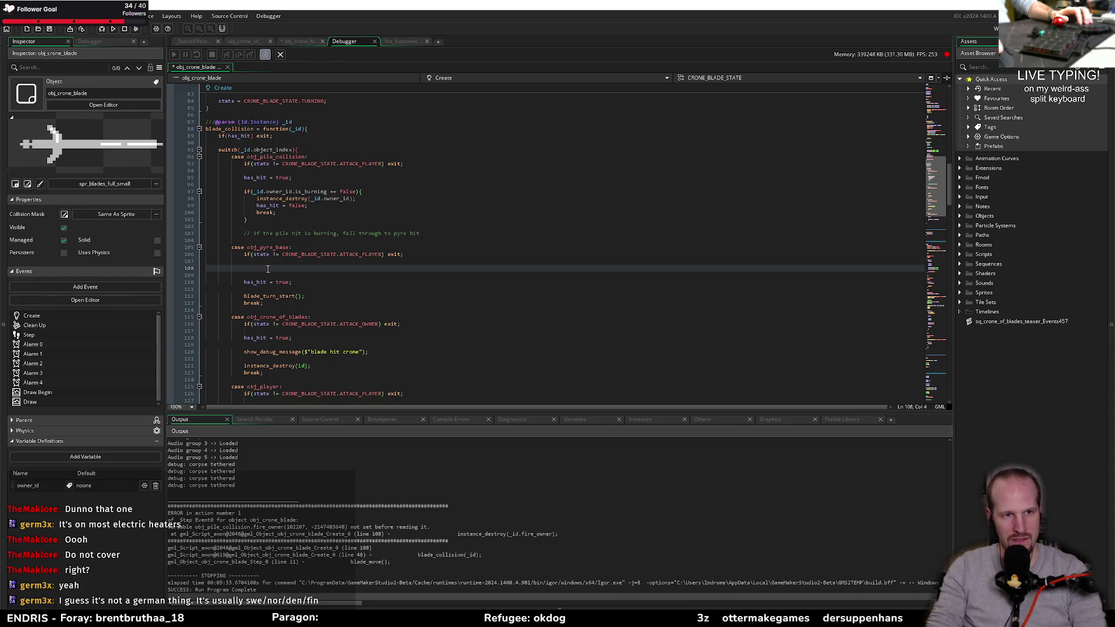
{"action": "left_click", "coordinate": [282, 224]}
{"action": "left_click", "coordinate": [382, 221]}
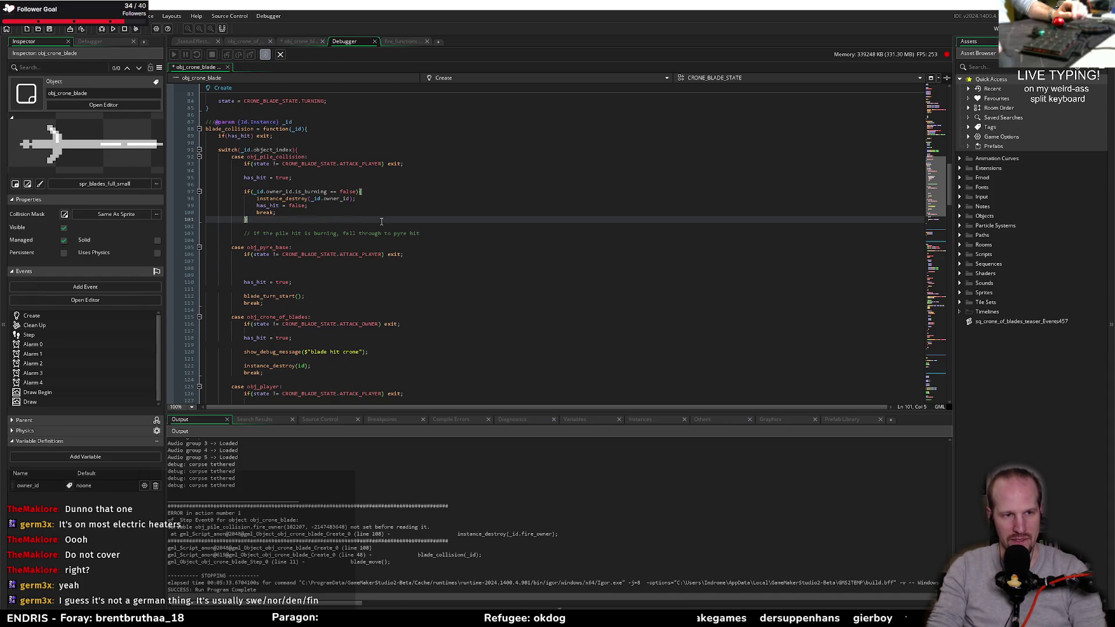
{"action": "key", "text": "Up"}
{"action": "key", "text": "Up"}
{"action": "key", "text": "Up"}
{"action": "key", "text": "Left"}
{"action": "key", "text": "ctrl+shift+Left"}
{"action": "key", "text": "ctrl+shift+Left"}
{"action": "key", "text": "BackSpace"}
- Add an else block and move the pile destroy and has_hit = false lines into it
{"action": "key", "text": "Down"}
{"action": "key", "text": "Down"}
{"action": "key", "text": "Down"}
{"action": "key", "text": "Down"}
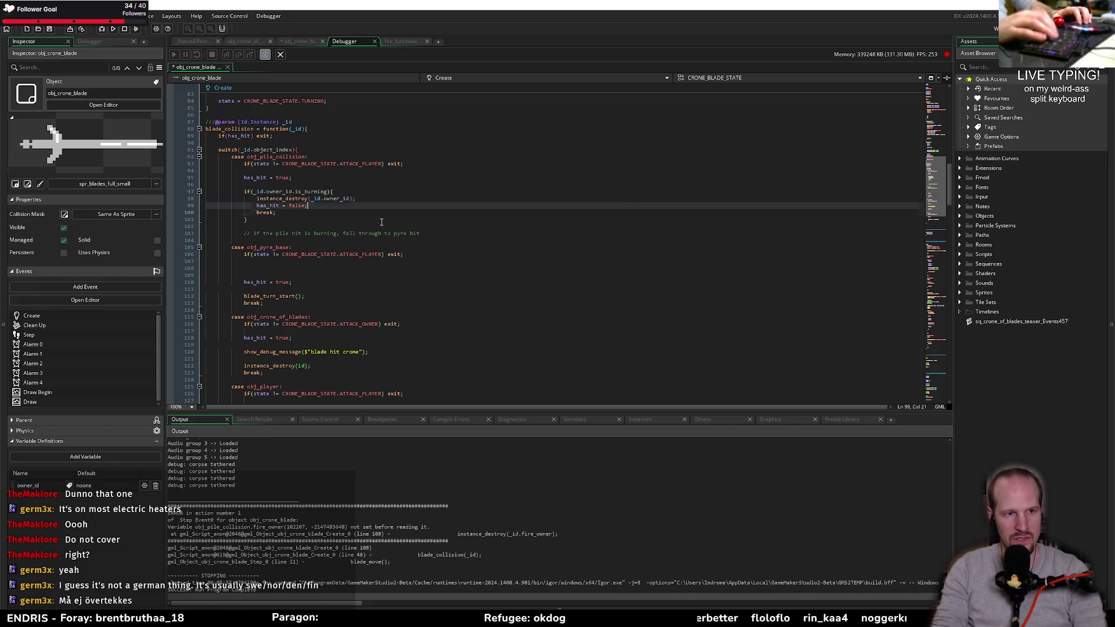
{"action": "type", "text": " eles "}
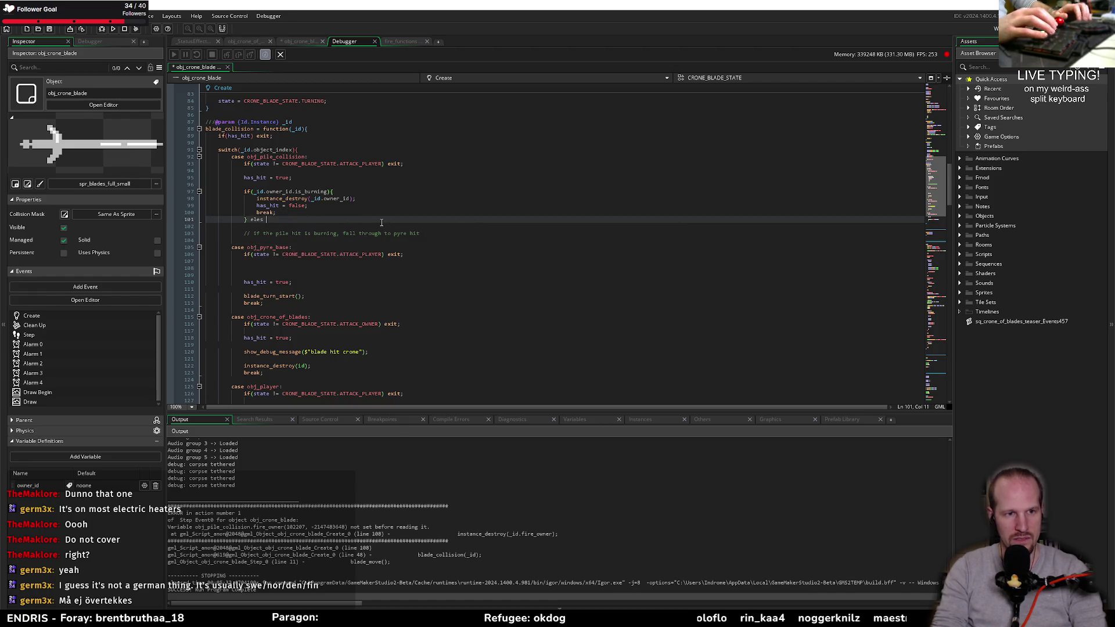
{"action": "type", "text": "se {"}
{"action": "key", "text": "Return"}
{"action": "key", "text": "Up"}
{"action": "key", "text": "Up"}
{"action": "key", "text": "Up"}
{"action": "key", "text": "End"}
{"action": "key", "text": "Home"}
{"action": "key", "text": "shift+Down"}
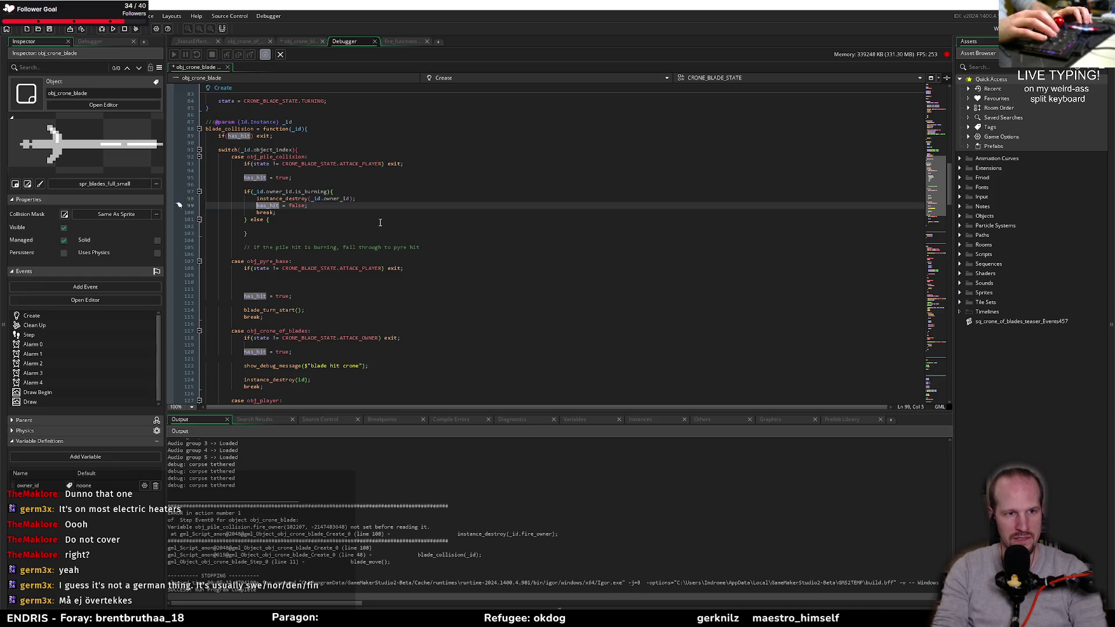
{"action": "key", "text": "shift+End"}
{"action": "key", "text": "shift+Down"}
{"action": "key", "text": "ctrl+x"}
{"action": "key", "text": "Down"}
{"action": "key", "text": "Down"}
{"action": "key", "text": "ctrl+v"}
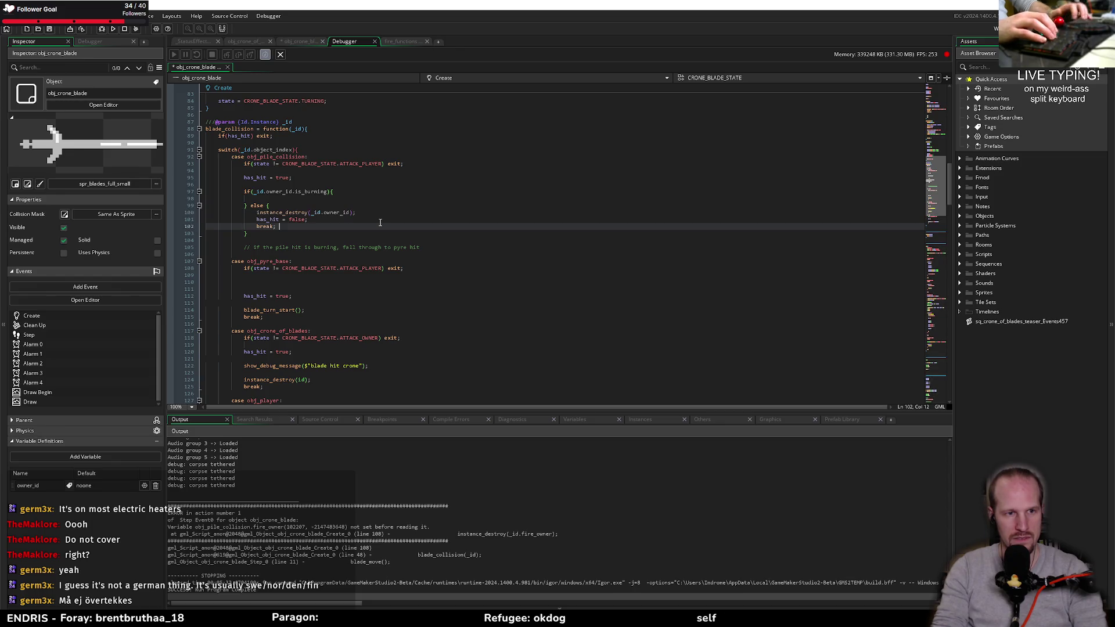
- Place break; after the if/else and remove the leftover blank line and comment
{"action": "key", "text": "ctrl+x"}
{"action": "key", "text": "Down"}
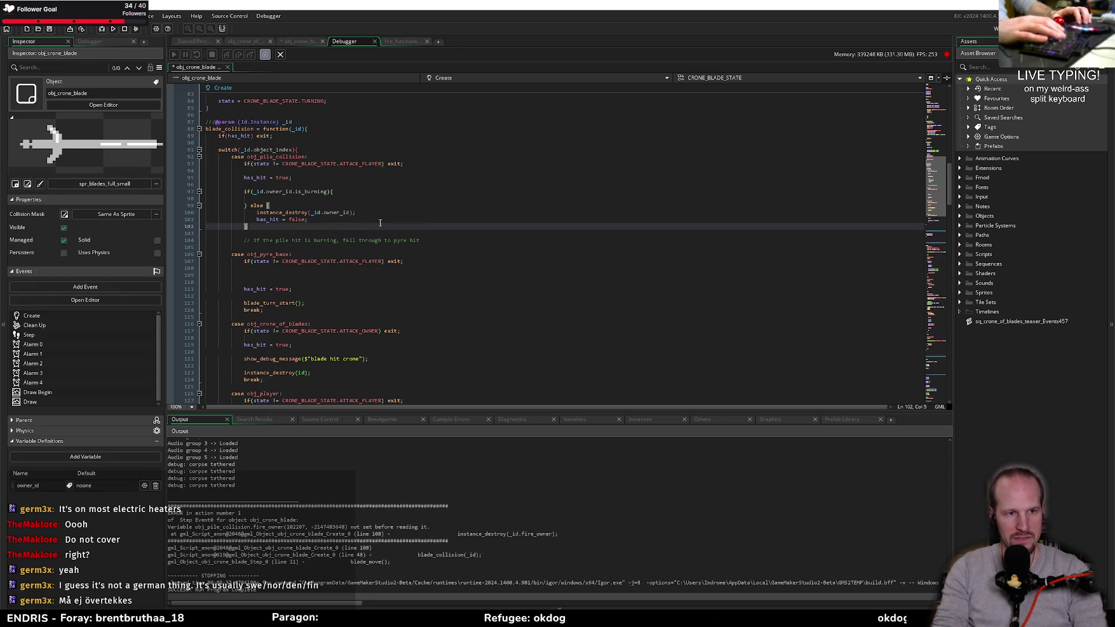
{"action": "key", "text": "Return"}
{"action": "key", "text": "Return"}
{"action": "key", "text": "Up"}
{"action": "type", "text": "break;"}
{"action": "key", "text": "Return"}
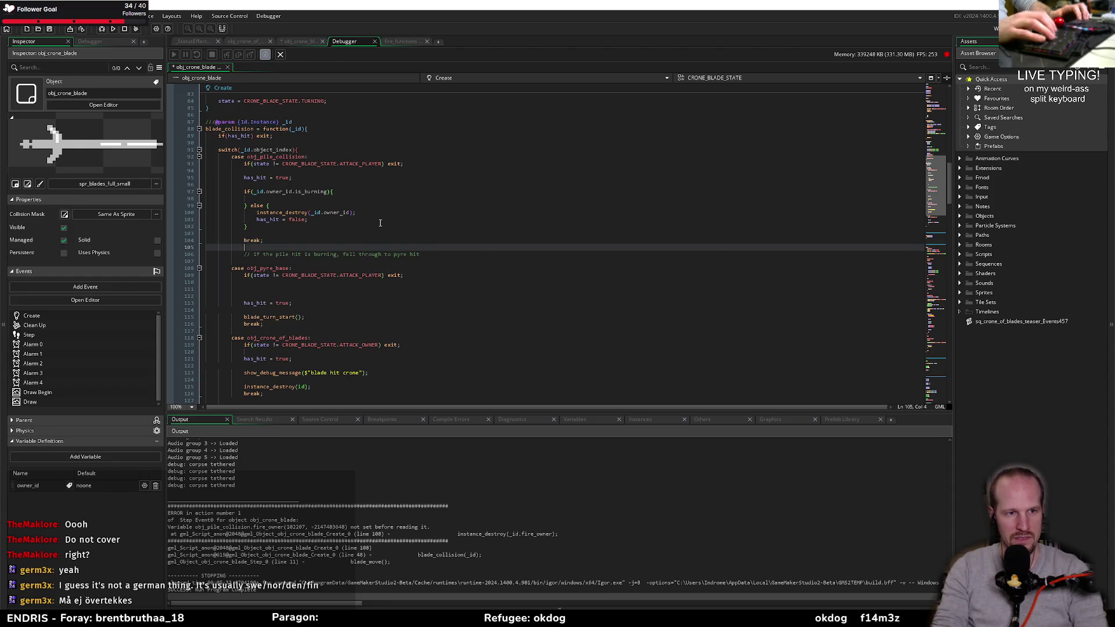
{"action": "key", "text": "shift+Down"}
{"action": "key", "text": "shift+Down"}
{"action": "key", "text": "Delete"}
{"action": "key", "text": "Up"}
{"action": "key", "text": "Up"}
{"action": "key", "text": "Up"}
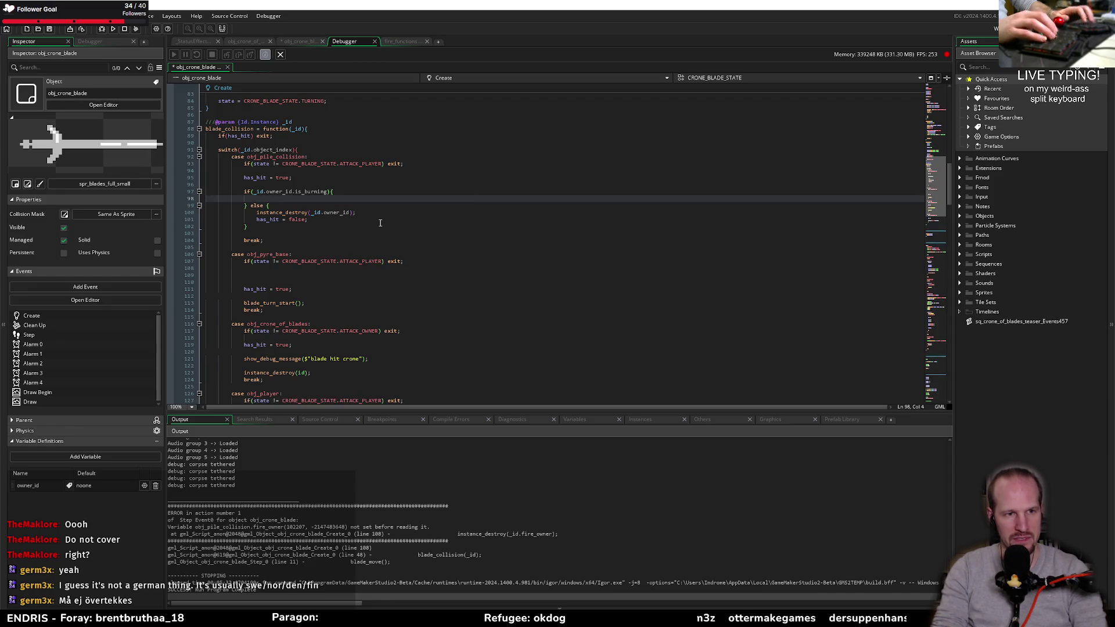
- Make the pile-collision branch call instance_destroy(_id.owner_id); followed by blade_turn_start();
{"action": "type", "text": "instance"}
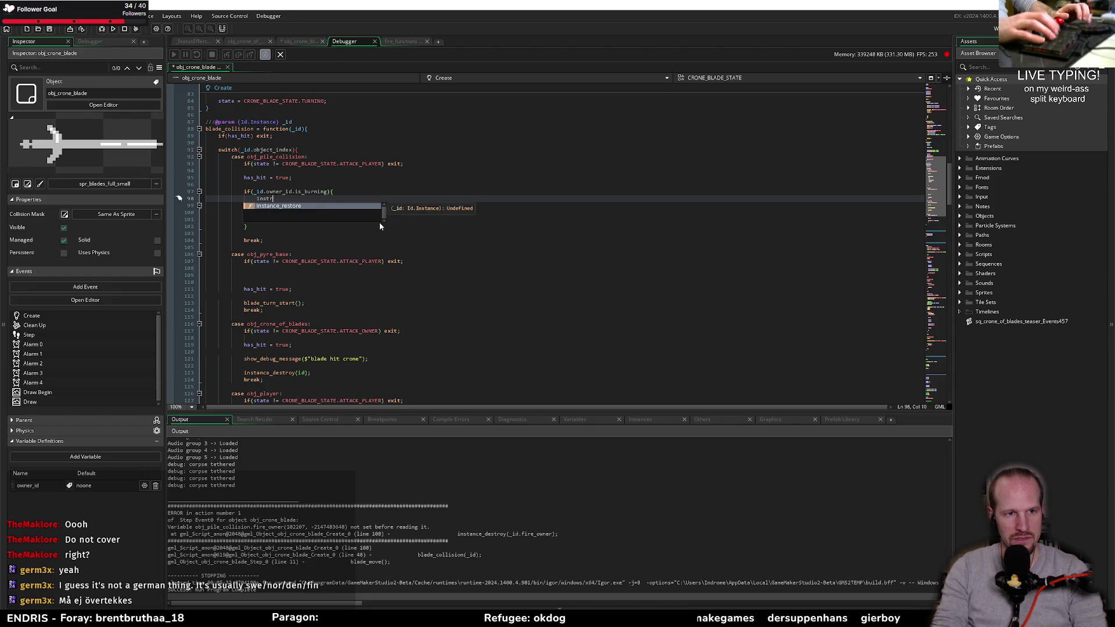
{"action": "type", "text": "_destroy("}
{"action": "key", "text": "Escape"}
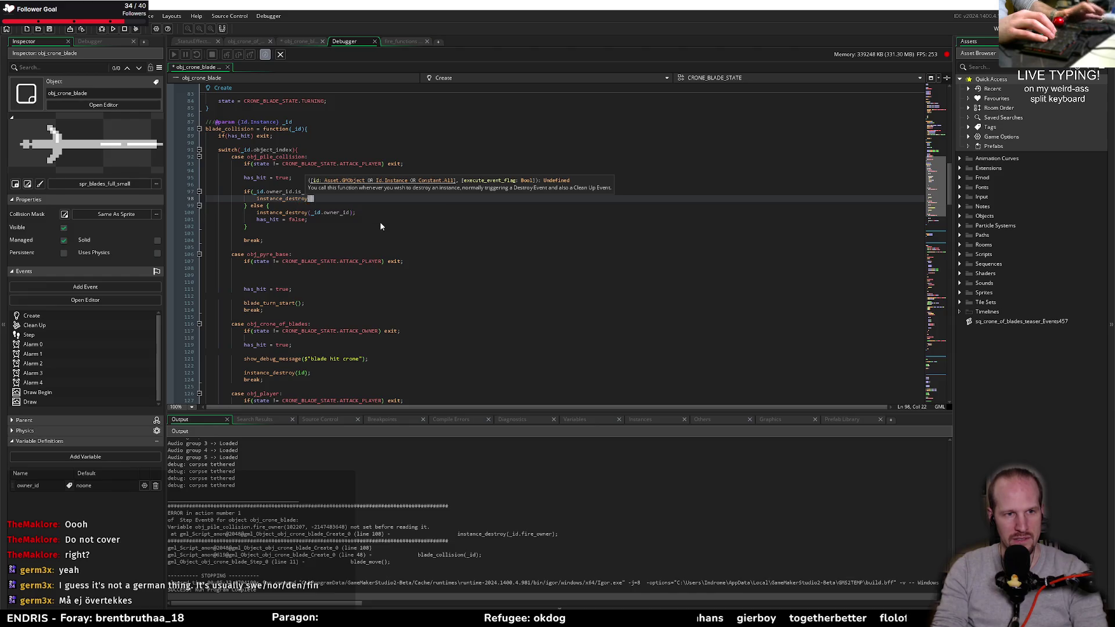
{"action": "key", "text": "Escape"}
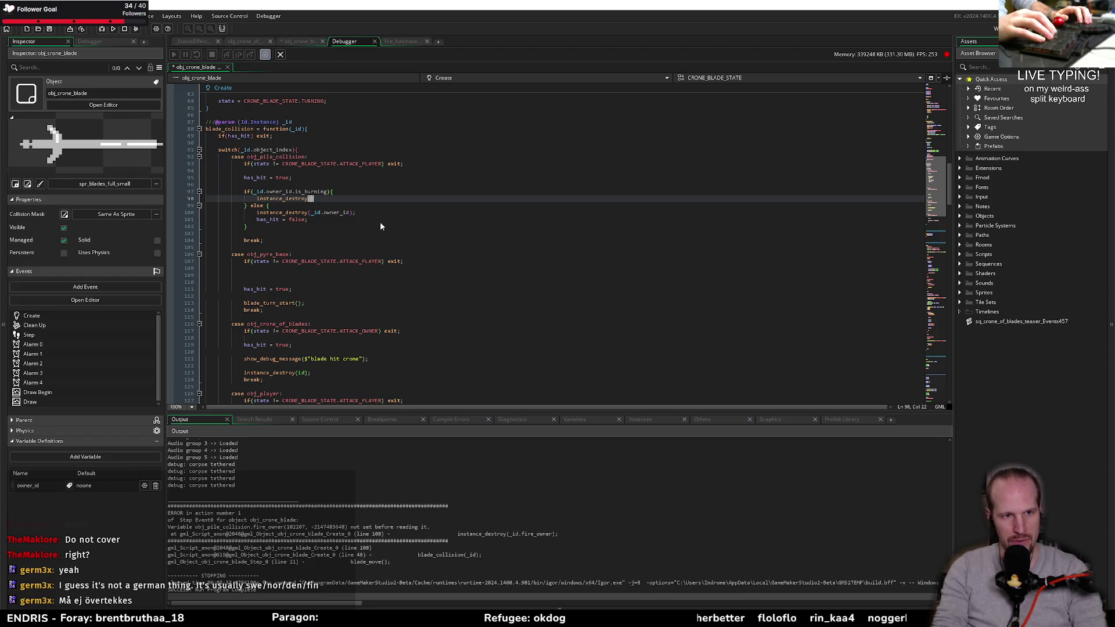
{"action": "type", "text": "_id.owner_id"}
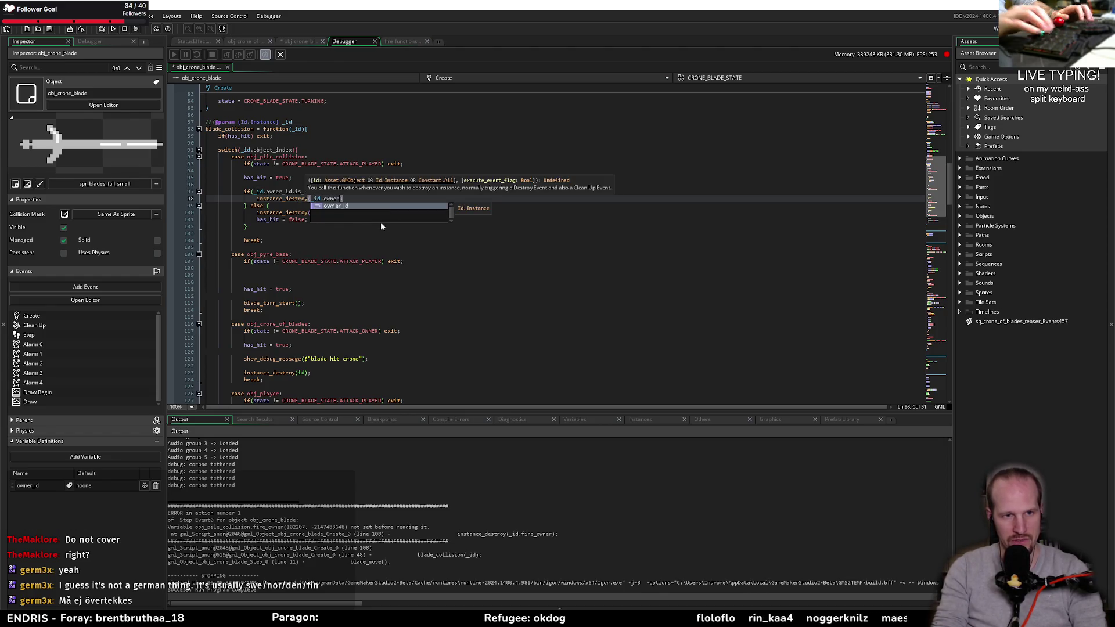
{"action": "type", "text": ");"}
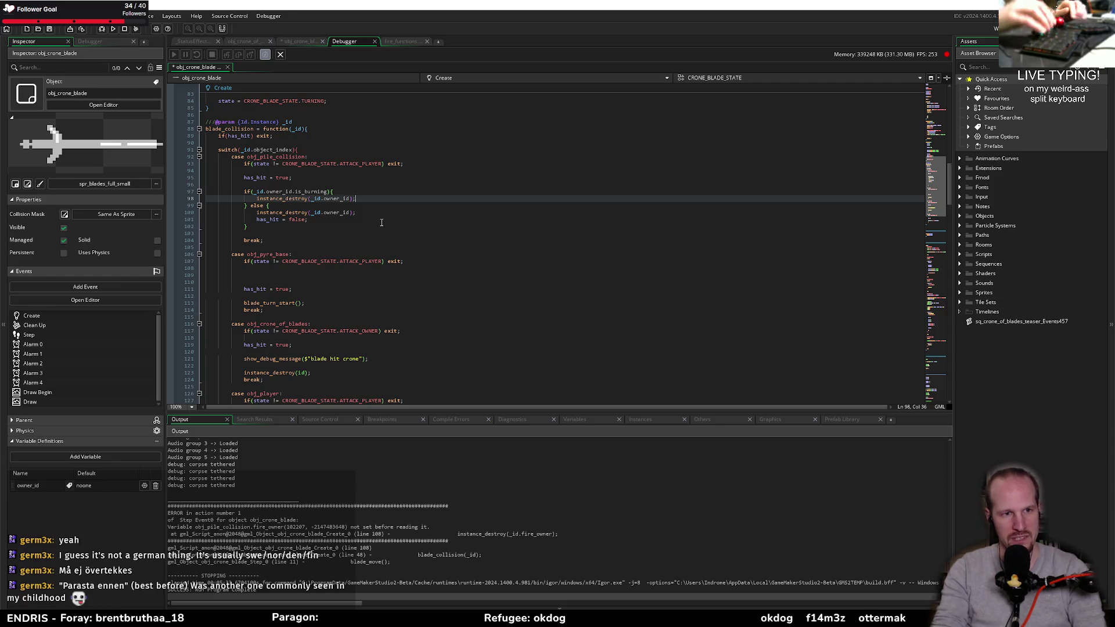
{"action": "key", "text": "Return"}
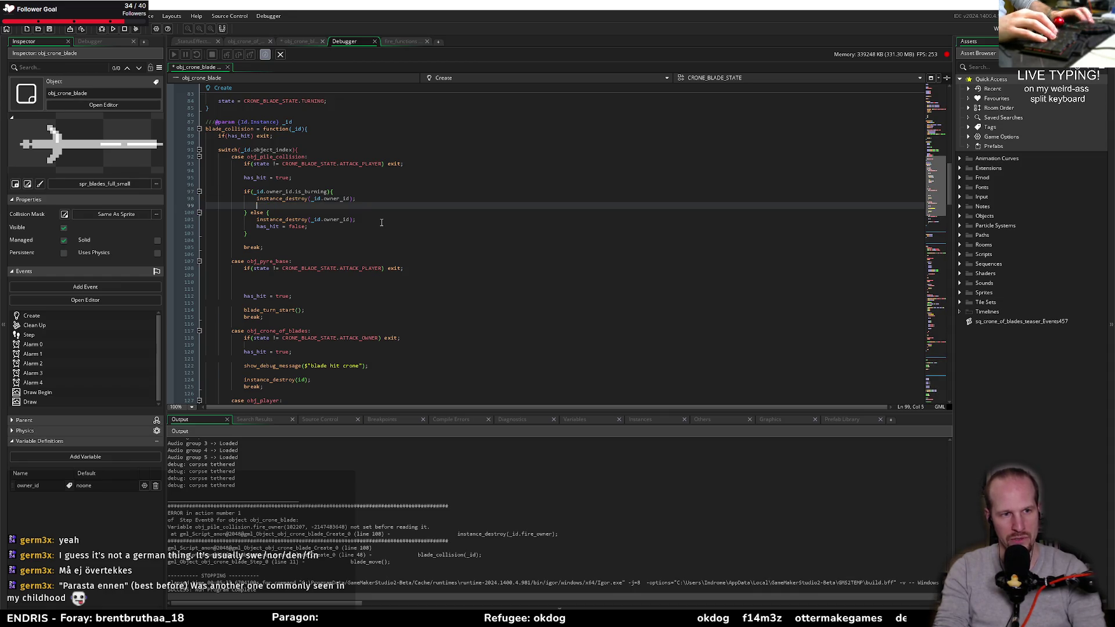
{"action": "type", "text": "blade_turn_start();"}
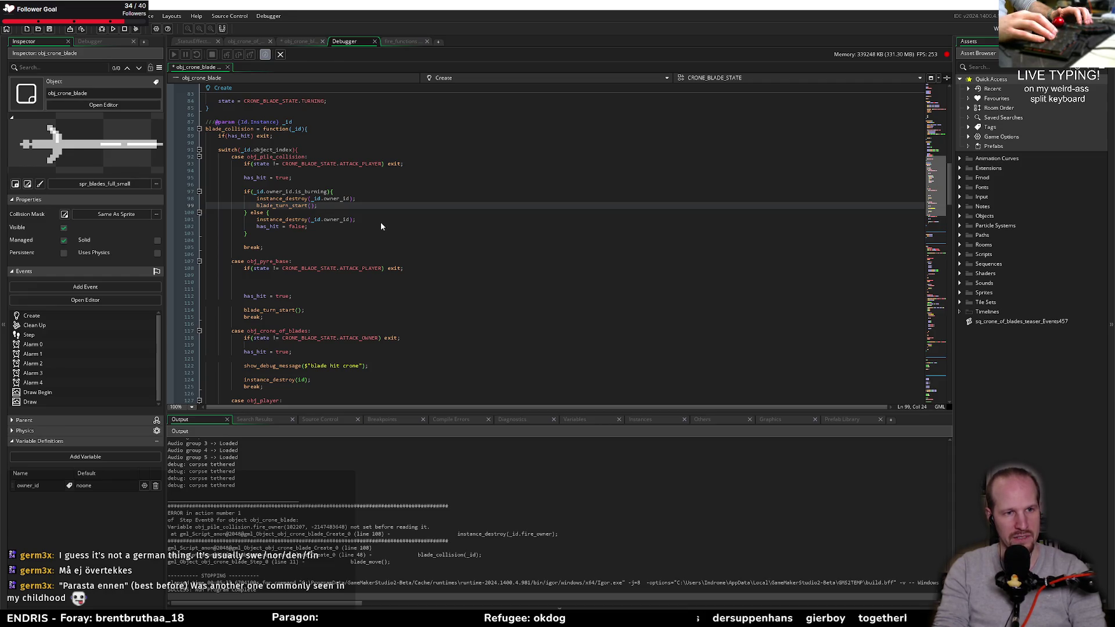
{"action": "key", "text": "Down"}
{"action": "key", "text": "Down"}
{"action": "key", "text": "Down"}
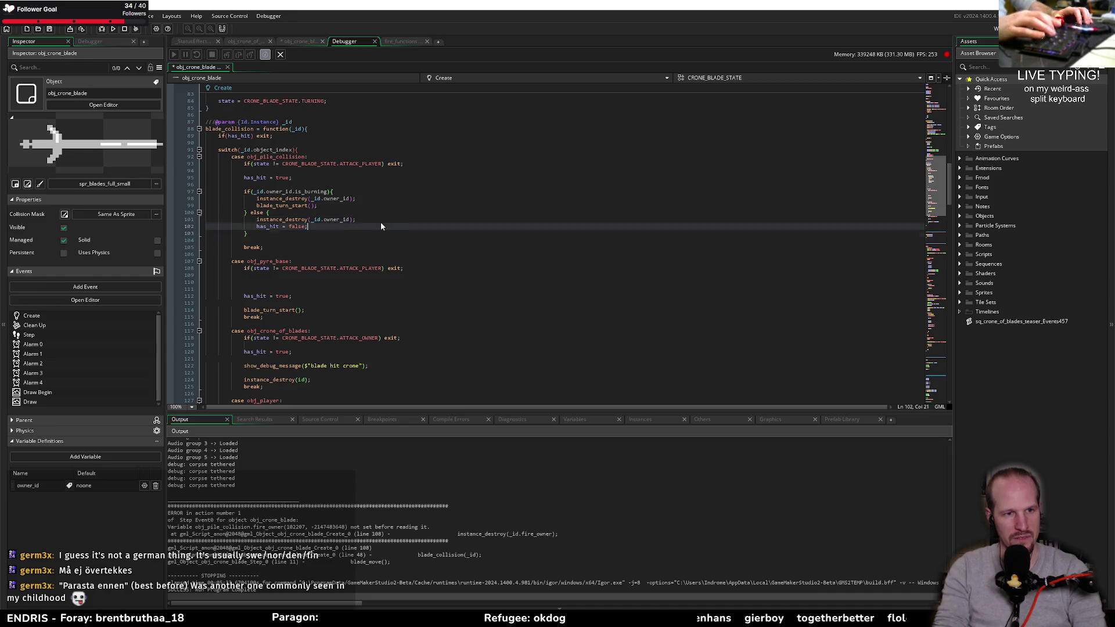
{"action": "key", "text": "Down"}
{"action": "key", "text": "Down"}
{"action": "key", "text": "Down"}
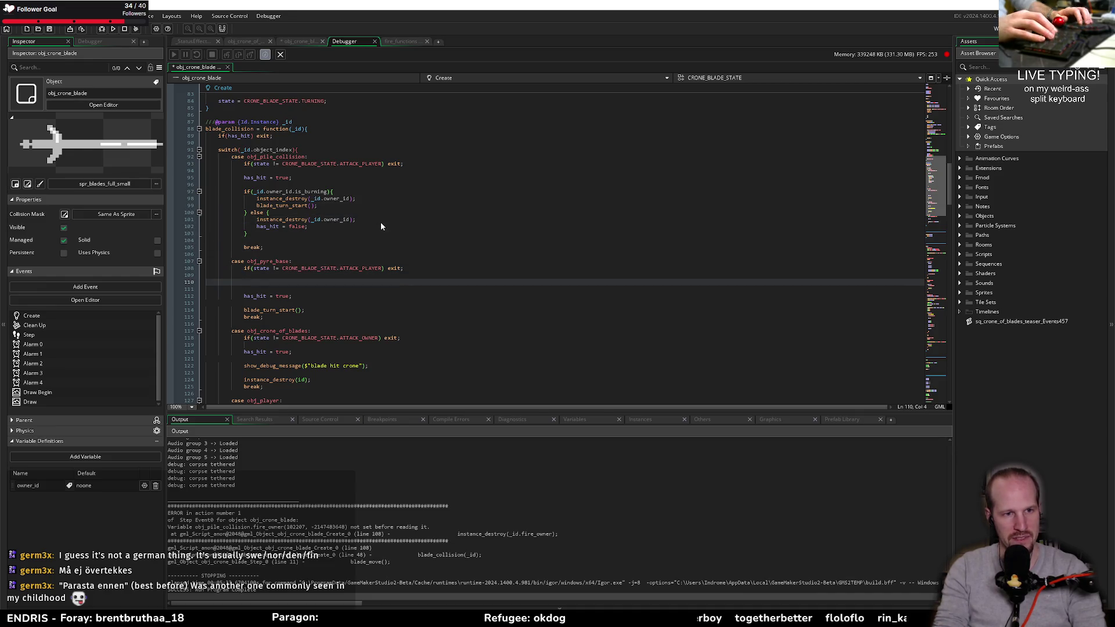
- Copy the destroy and turn-start lines into the obj_pyre_base case, changing owner_id to fire_owner
{"action": "left_click_drag", "start_coordinate": [318, 205], "coordinate": [257, 200]}
{"action": "key", "text": "ctrl+c"}
{"action": "left_click", "coordinate": [295, 283]}
{"action": "key", "text": "ctrl+v"}
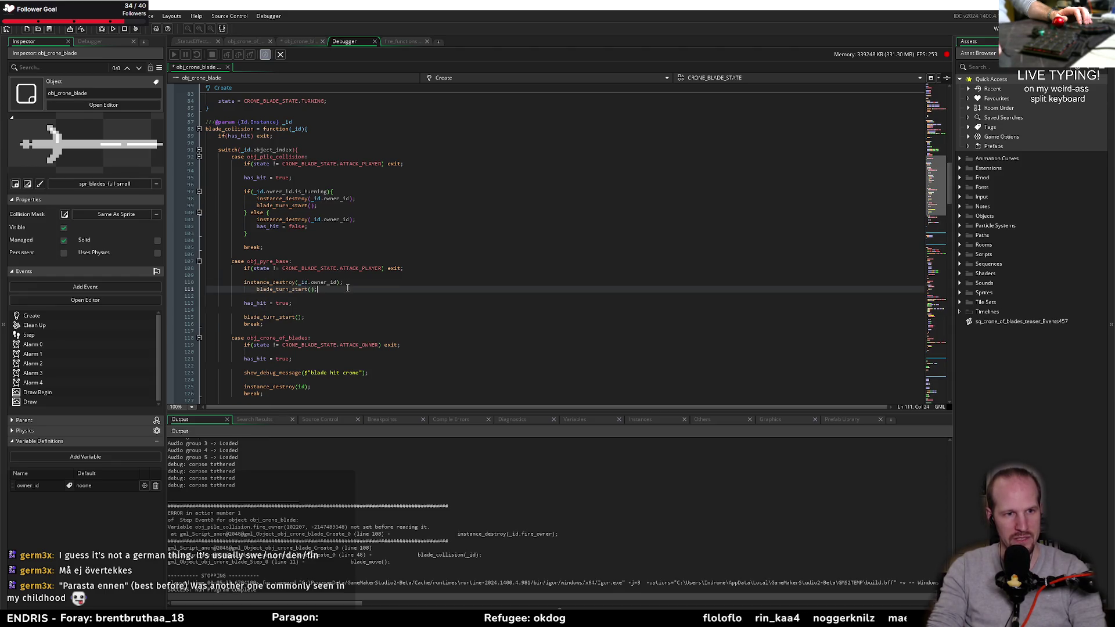
{"action": "key", "text": "shift+Tab"}
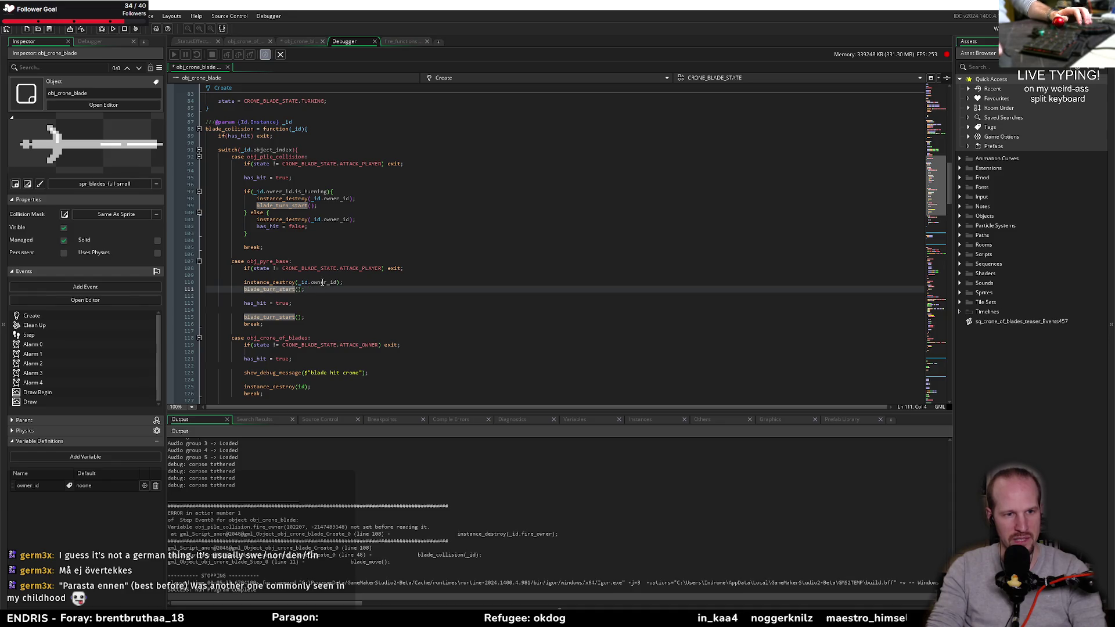
{"action": "left_click", "coordinate": [338, 283]}
{"action": "key", "text": "BackSpace"}
{"action": "key", "text": "BackSpace"}
{"action": "key", "text": "BackSpace"}
{"action": "type", "text": "fire_own"}
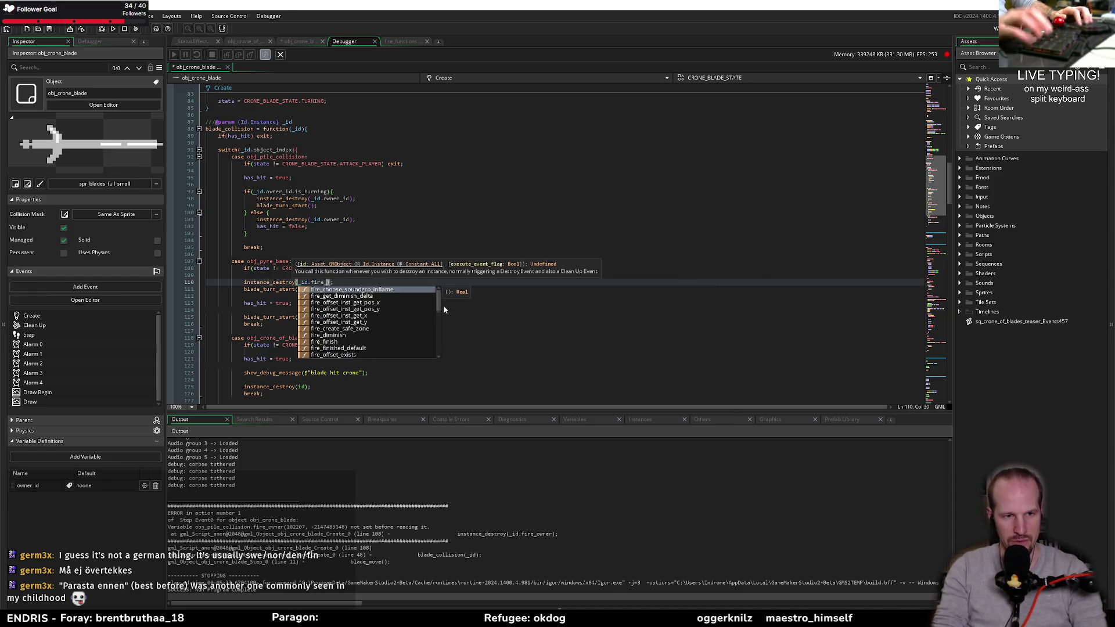
{"action": "type", "text": "er"}
{"action": "key", "text": "ctrl+s"}
- Delete the duplicate blade_turn_start line from the pyre case and save the script
{"action": "left_click", "coordinate": [330, 298]}
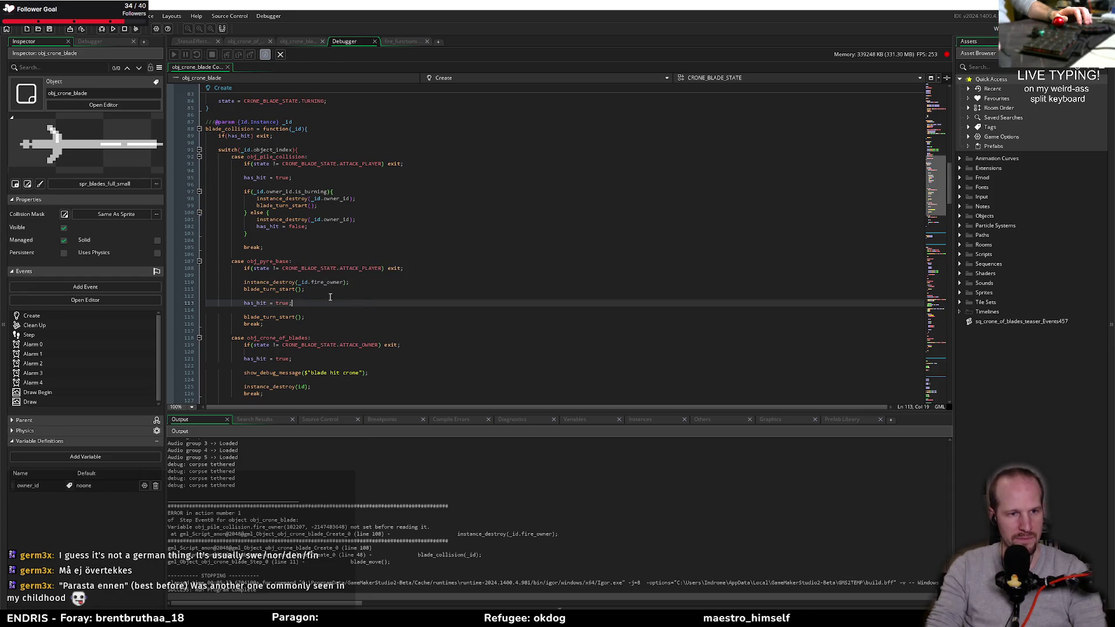
{"action": "left_click", "coordinate": [314, 288]}
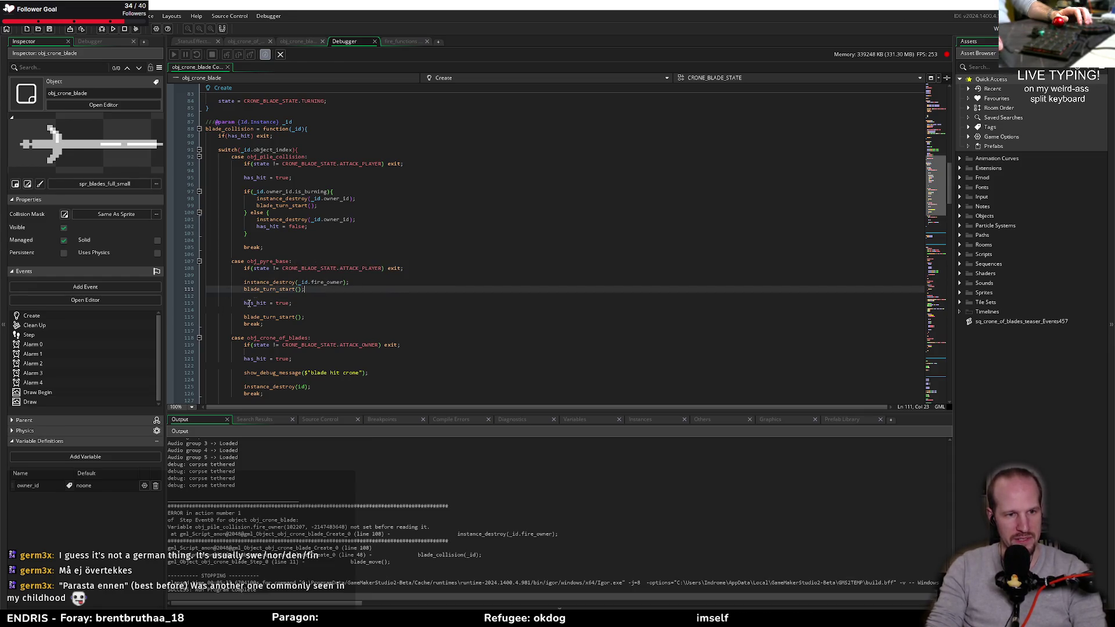
{"action": "key", "text": "shift+Home"}
{"action": "key", "text": "BackSpace"}
{"action": "key", "text": "BackSpace"}
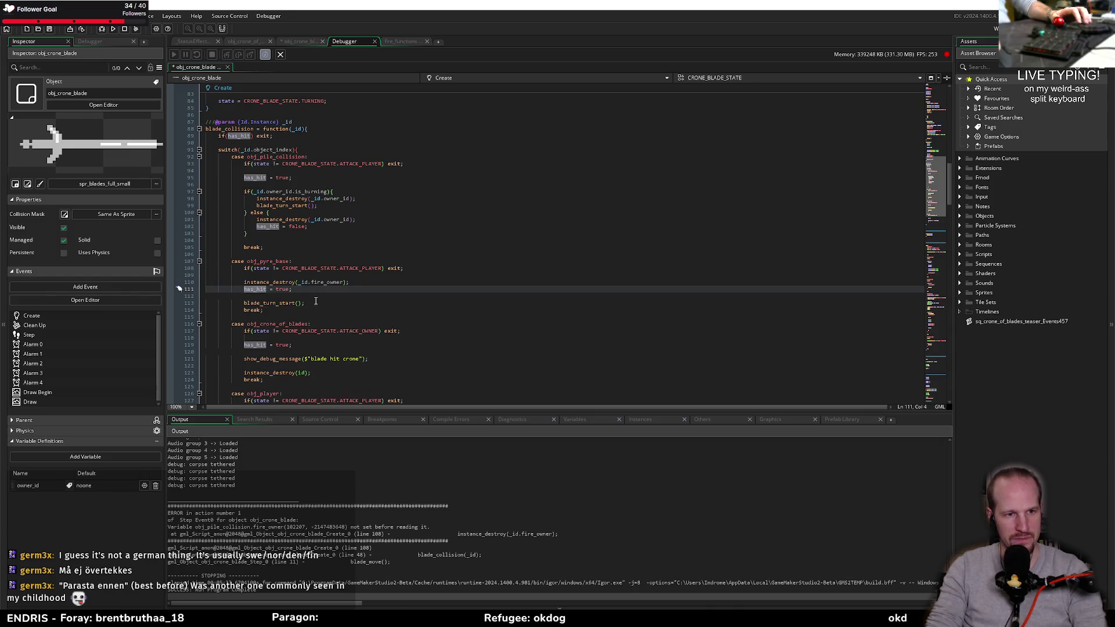
{"action": "left_click", "coordinate": [326, 297]}
{"action": "key", "text": "ctrl+s"}
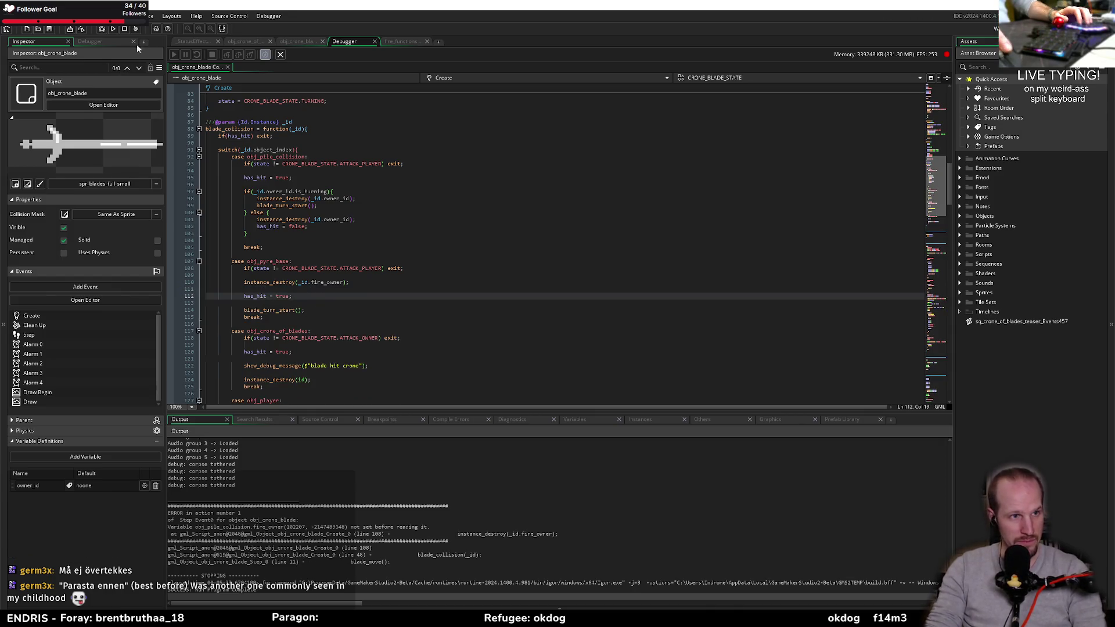
- Build and run Pyrebound while checking the destroy and turn lines in the pile case
{"action": "left_click", "coordinate": [103, 30]}
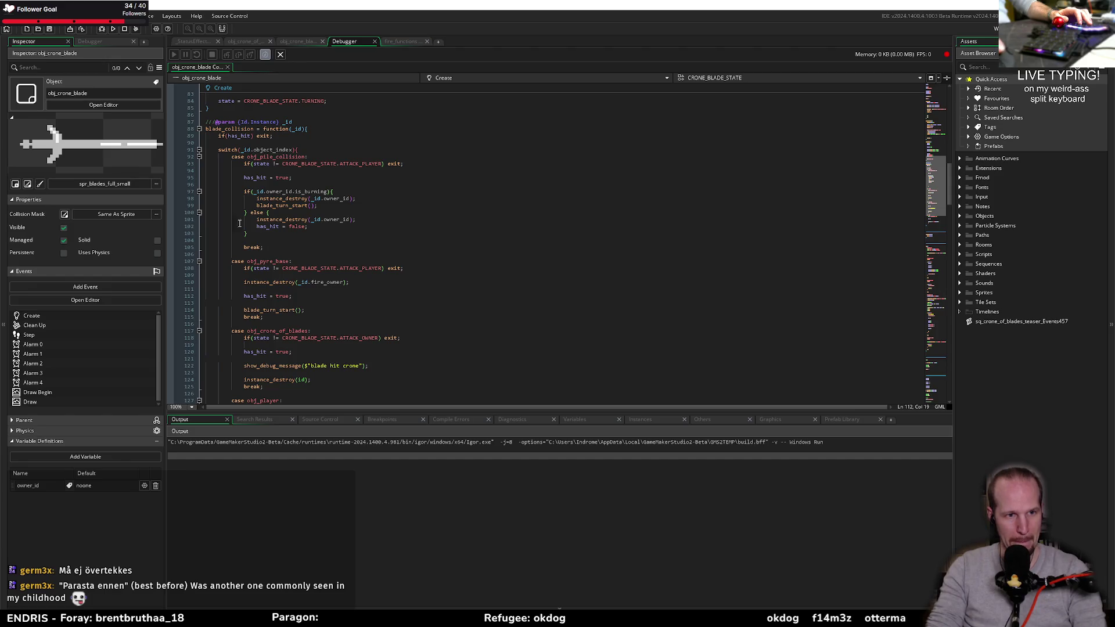
{"action": "left_click_drag", "start_coordinate": [273, 199], "coordinate": [317, 206]}
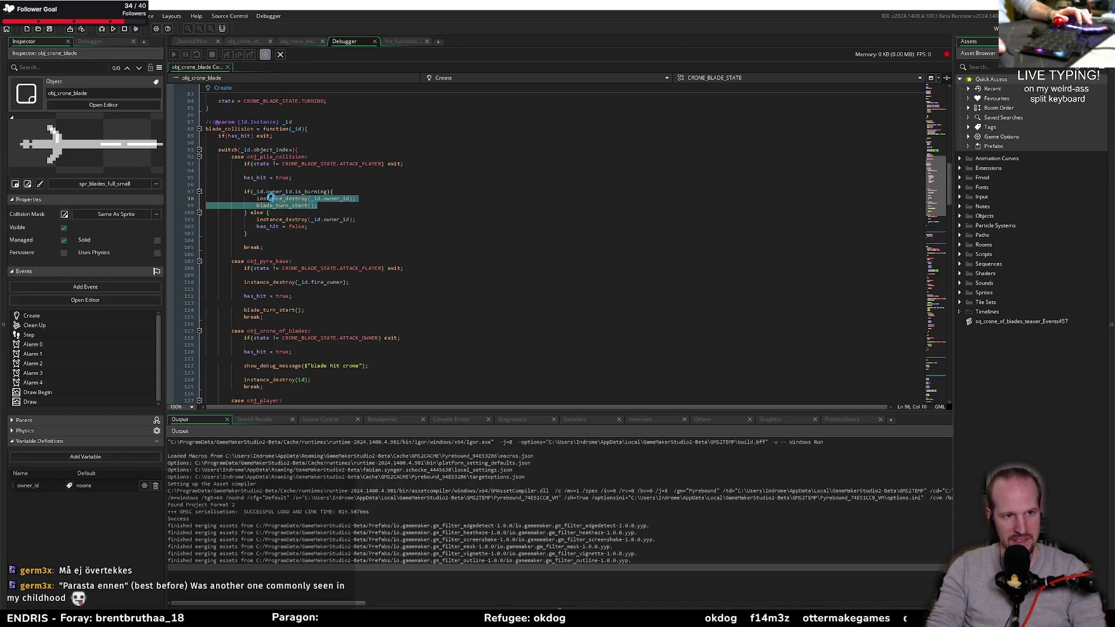
{"action": "mouse_move", "coordinate": [286, 219]}
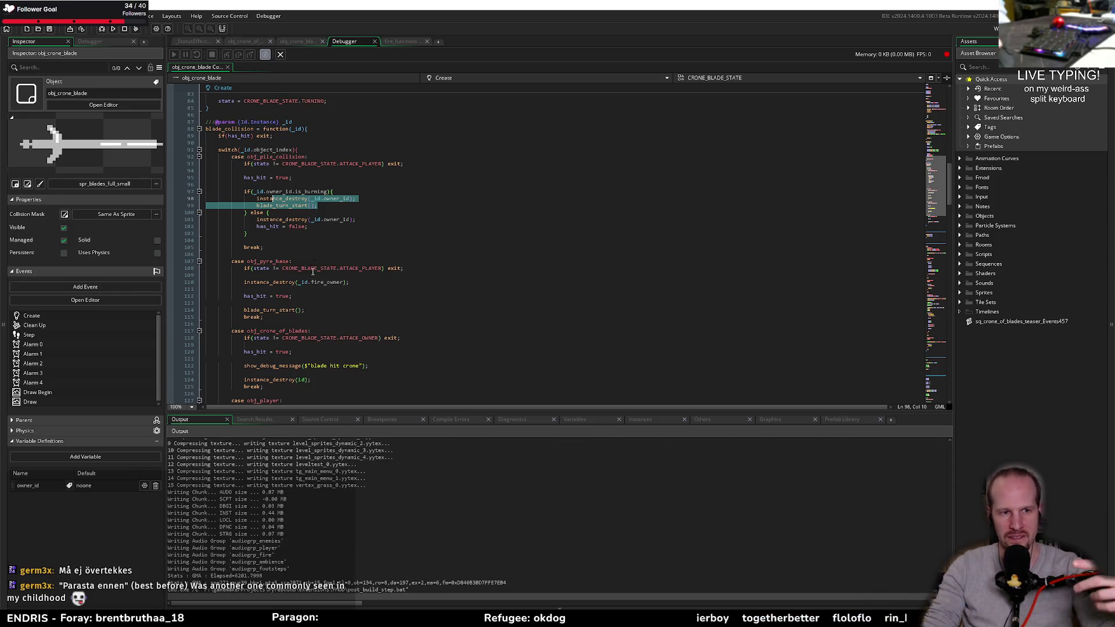
{"action": "left_click", "coordinate": [313, 270]}
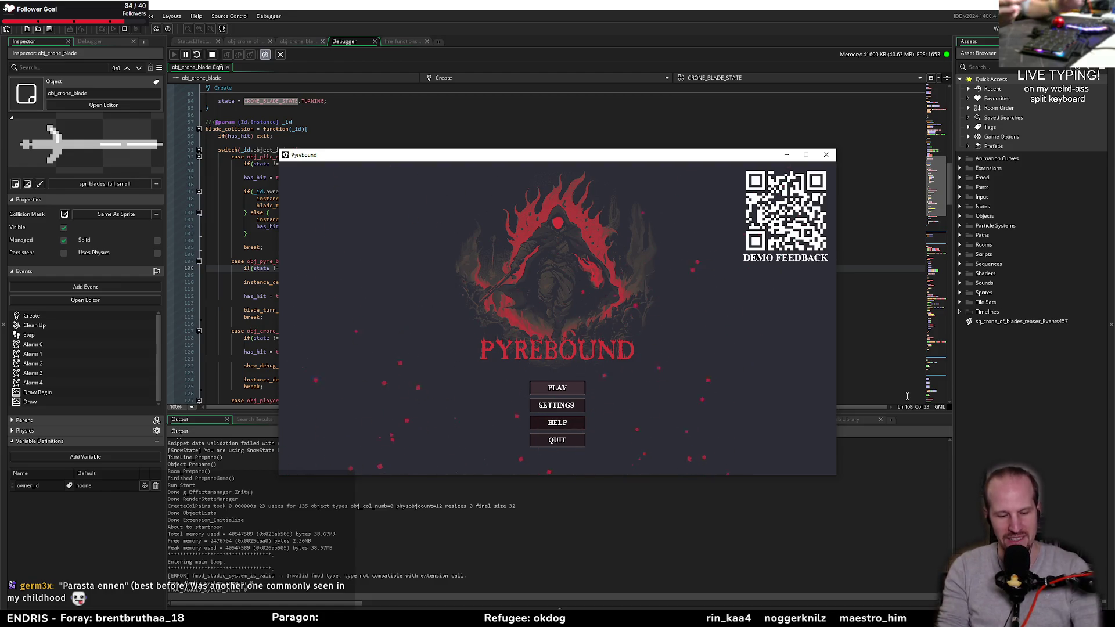
- Start Pyrebound from the title menu and walk around with W, A, S, D, throwing blades at the crone
{"action": "left_click", "coordinate": [557, 388]}
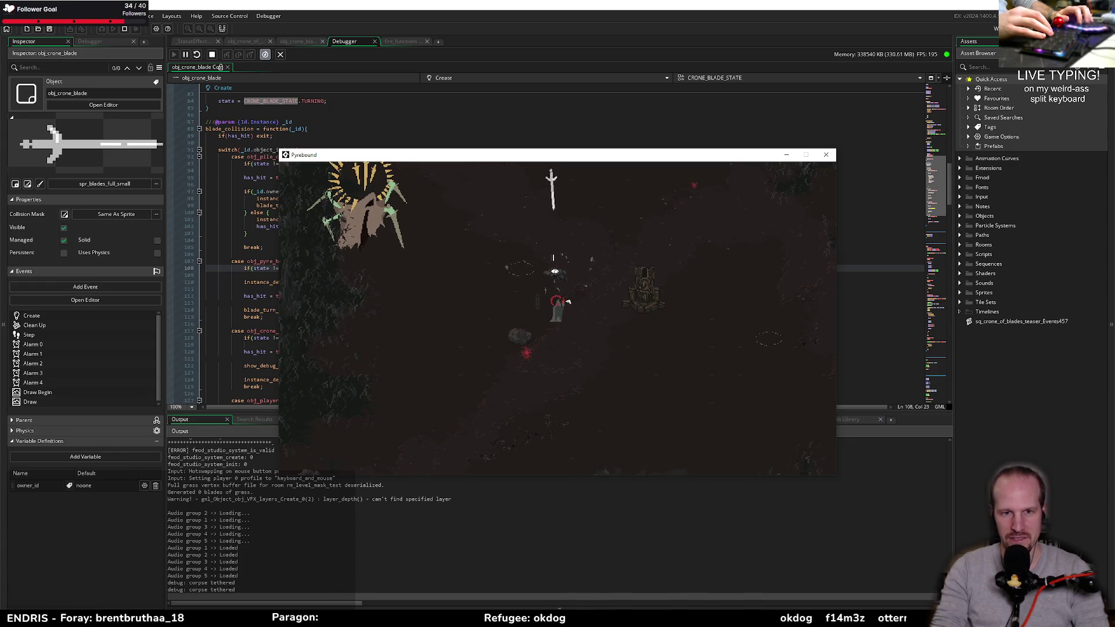
{"action": "key", "text": "w"}
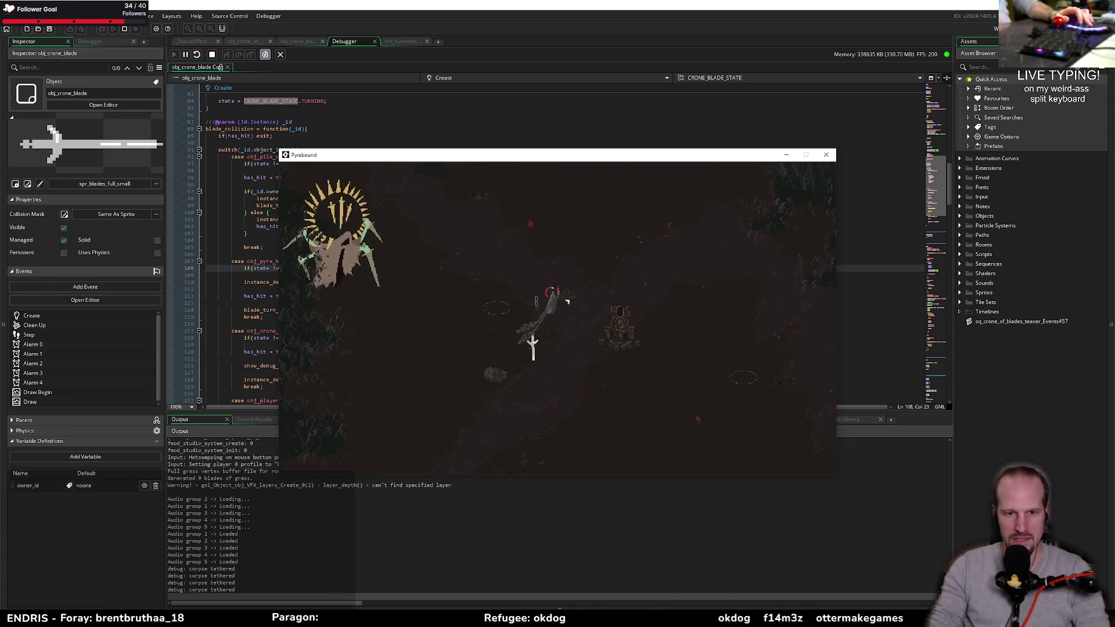
{"action": "key", "text": "a"}
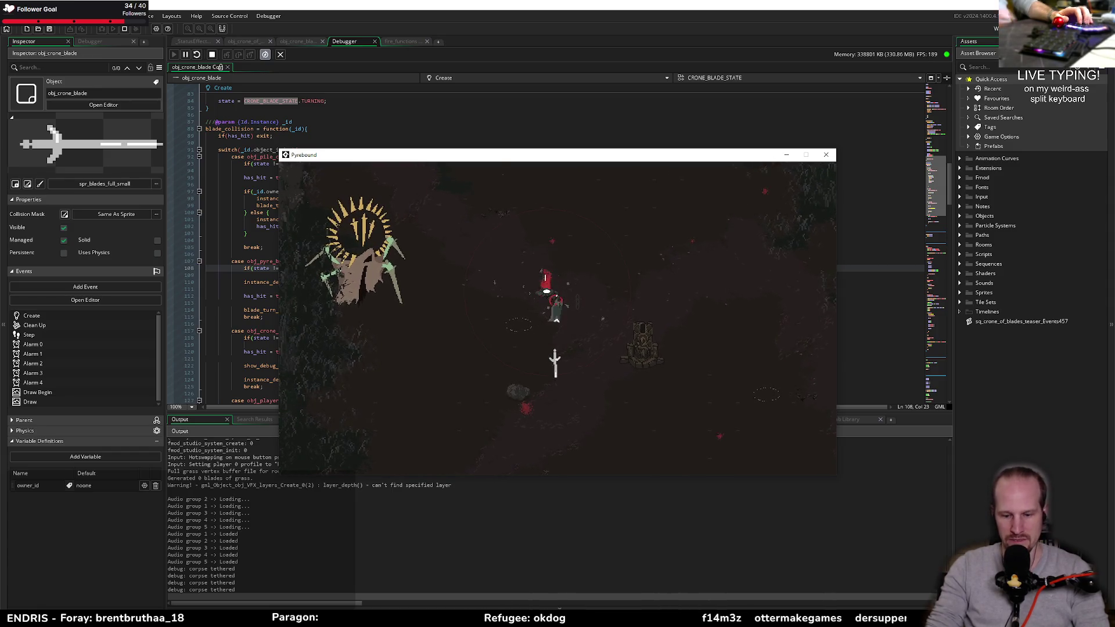
{"action": "key", "text": "s"}
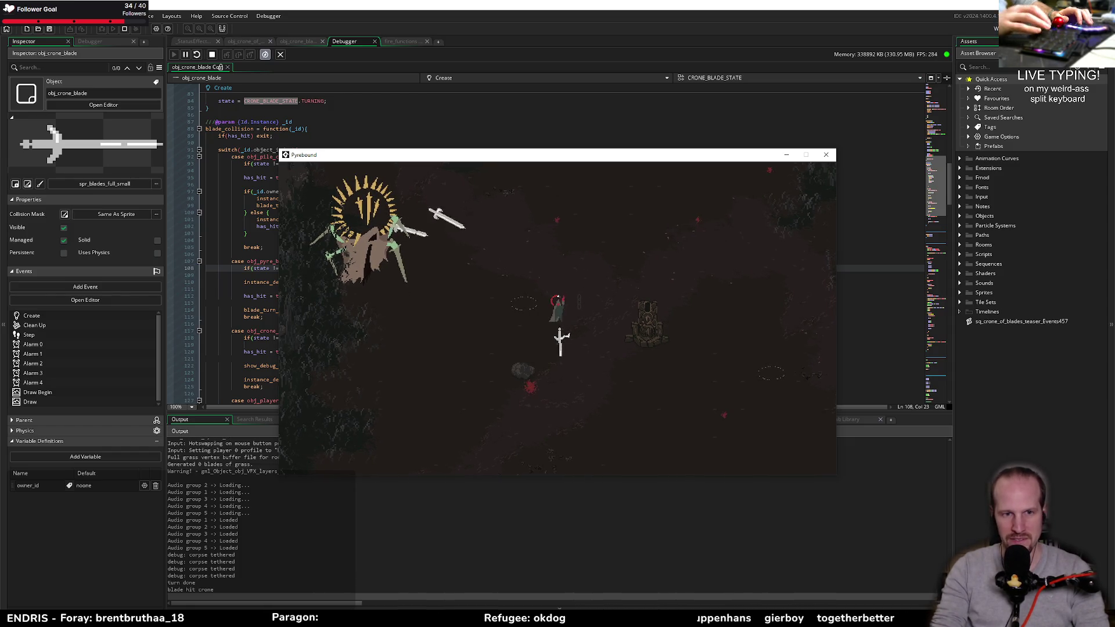
{"action": "key", "text": "d"}
{"action": "key", "text": "w"}
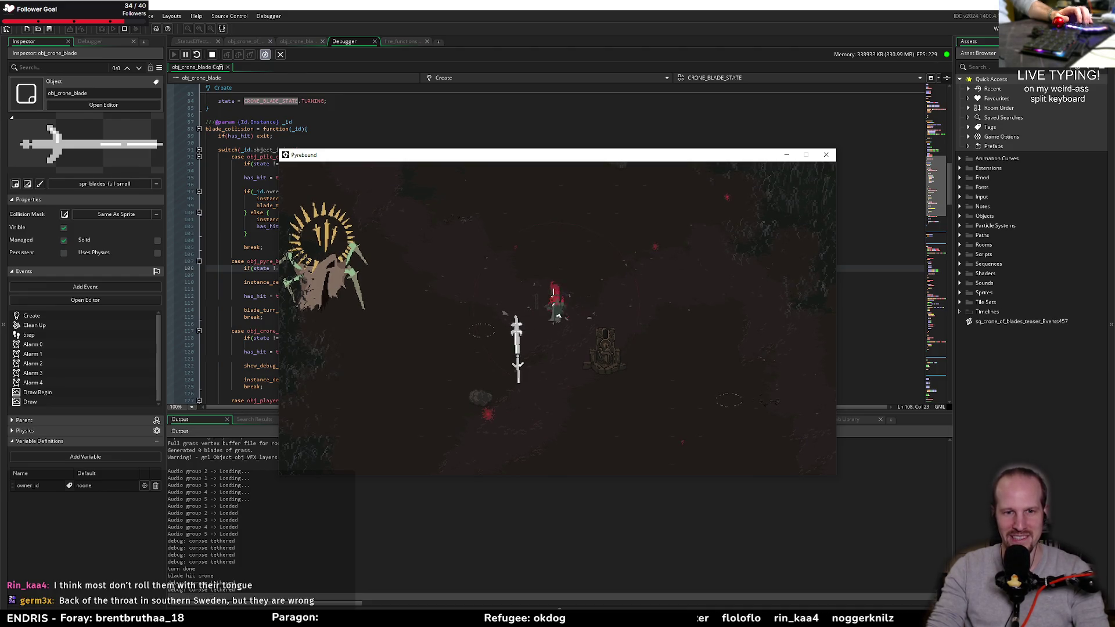
{"action": "key", "text": "s"}
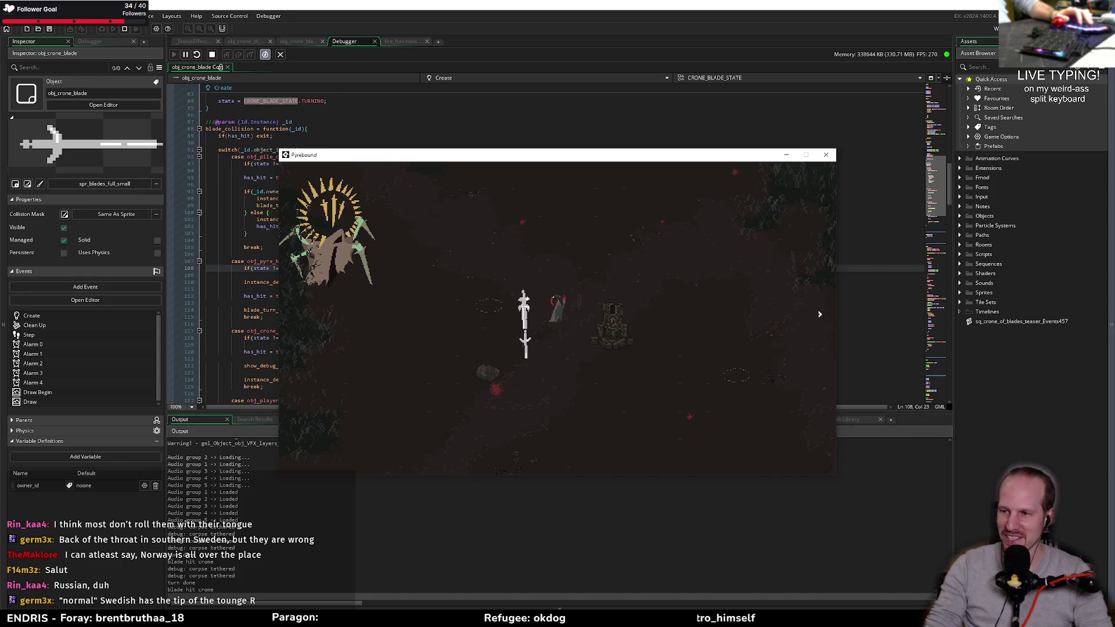
- Switch away from the game, then refocus the Pyrebound window to keep playing
{"action": "key", "text": "alt+Tab"}
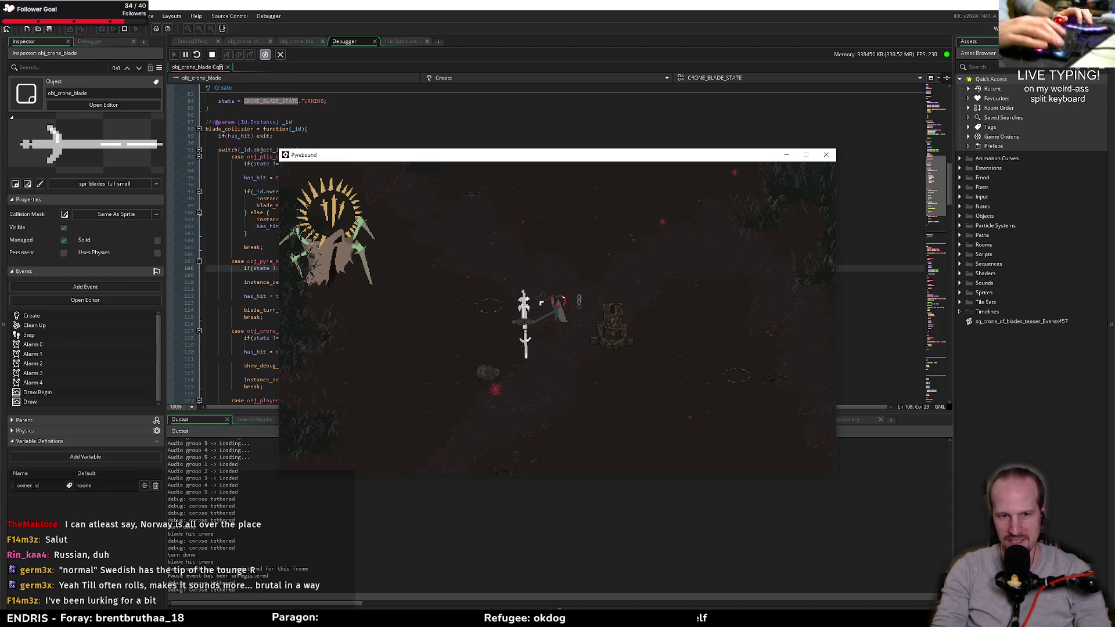
{"action": "left_click", "coordinate": [559, 290]}
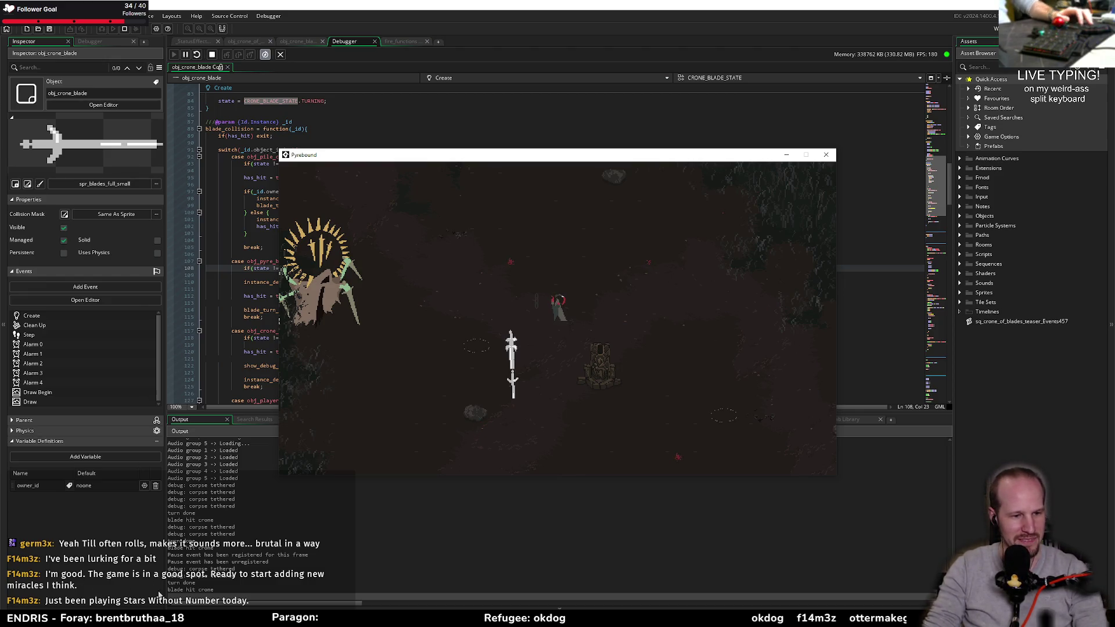
- Search Google for 'stars without number game' in a new tab and glance at the image results
{"action": "mouse_move", "coordinate": [165, 619]}
{"action": "left_click", "coordinate": [285, 581]}
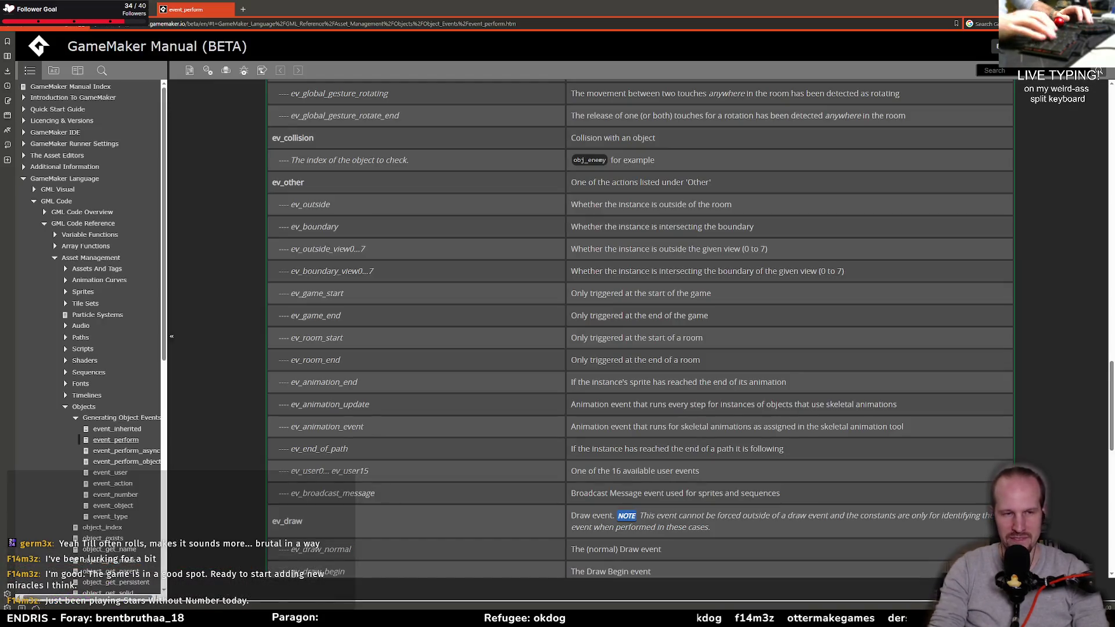
{"action": "key", "text": "ctrl+t"}
{"action": "type", "text": "stars"}
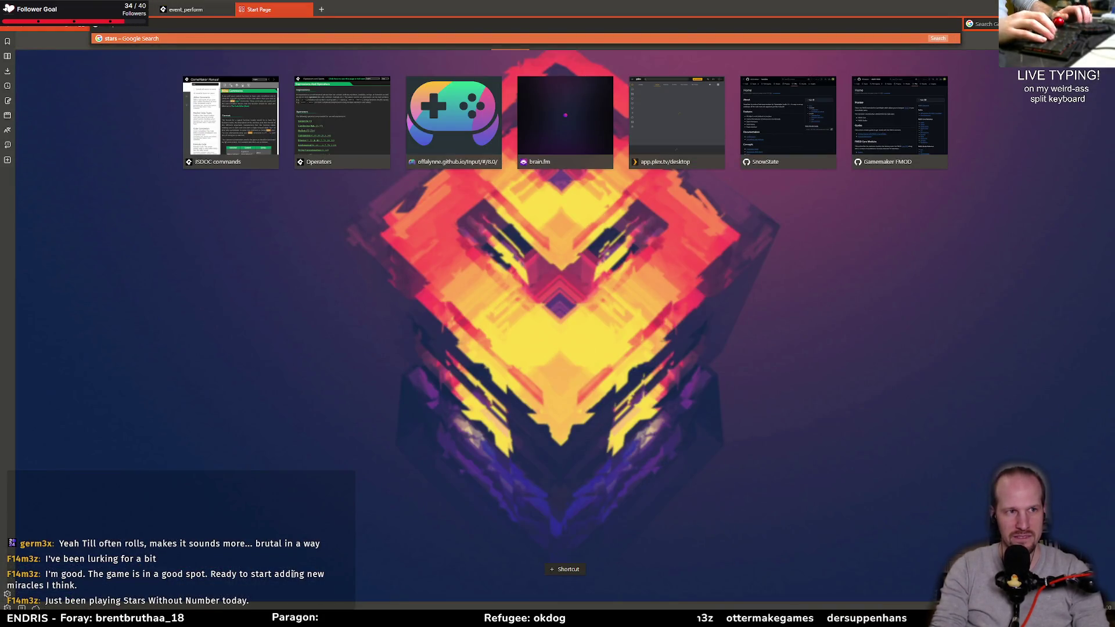
{"action": "type", "text": " without number game"}
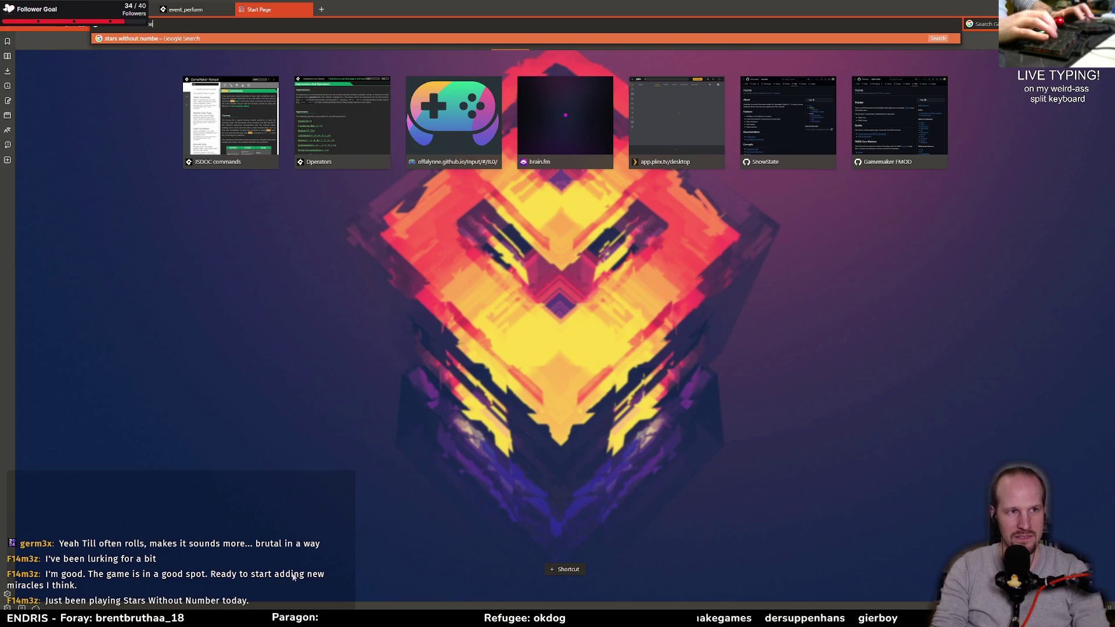
{"action": "key", "text": "Return"}
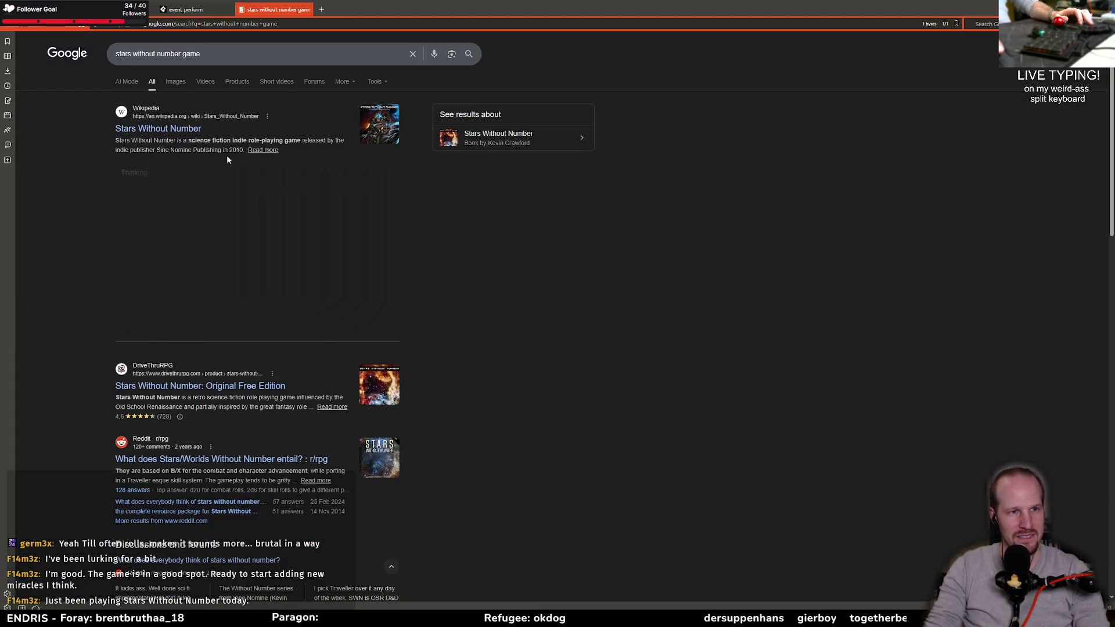
{"action": "left_click", "coordinate": [175, 81]}
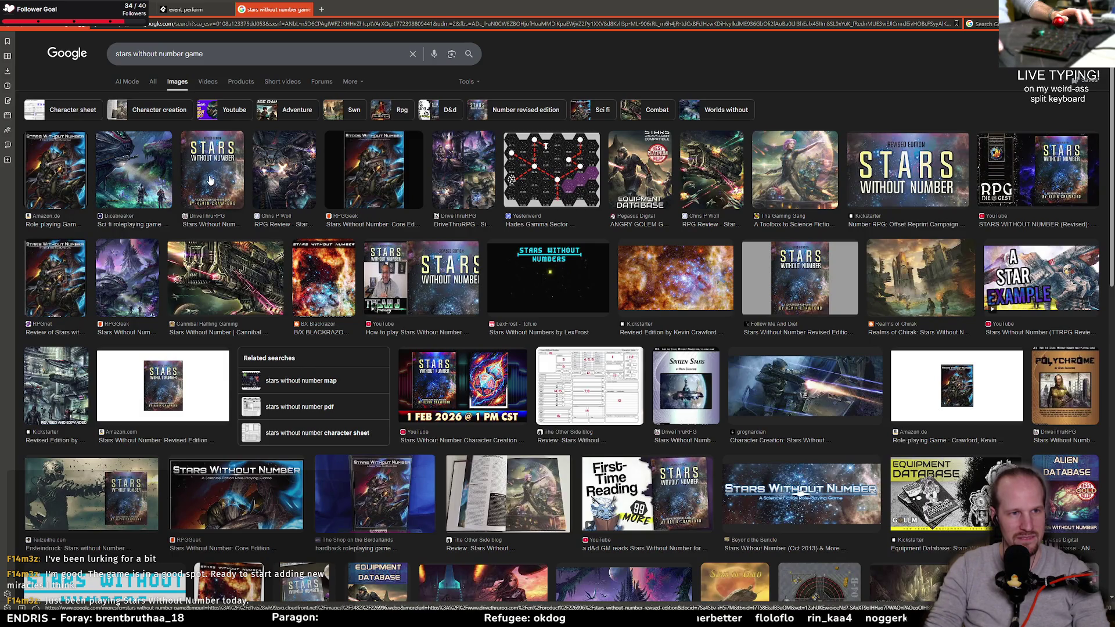
{"action": "key", "text": "alt+Left"}
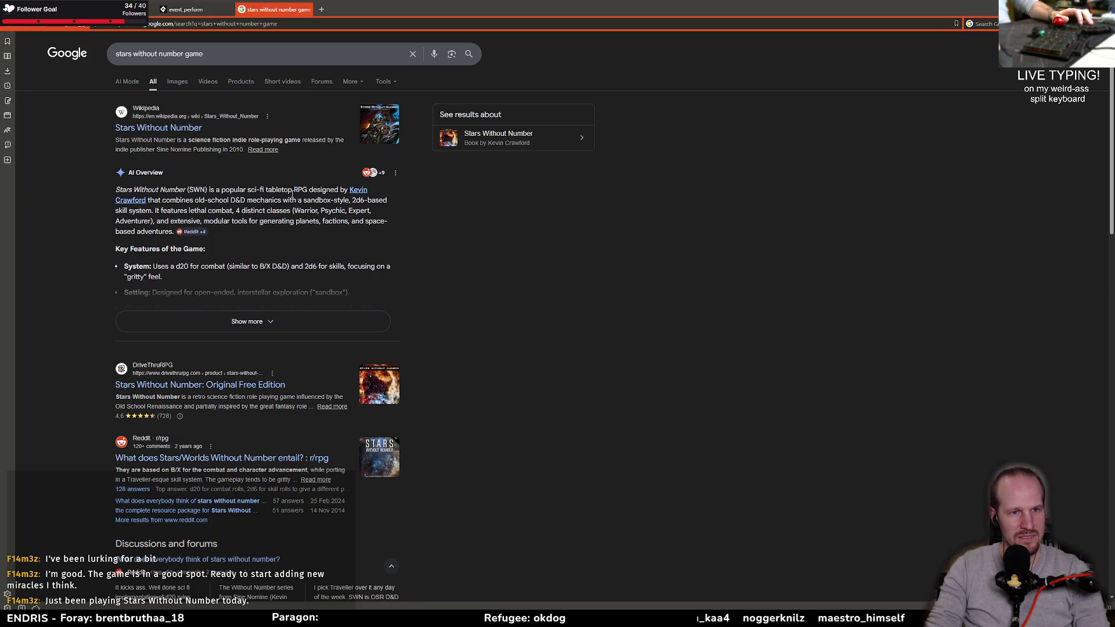
- Read the expanded AI Overview, DriveThruRPG and Wikipedia results, then close the search tab
{"action": "left_click_drag", "start_coordinate": [274, 191], "coordinate": [336, 191]}
{"action": "left_click", "coordinate": [230, 201]}
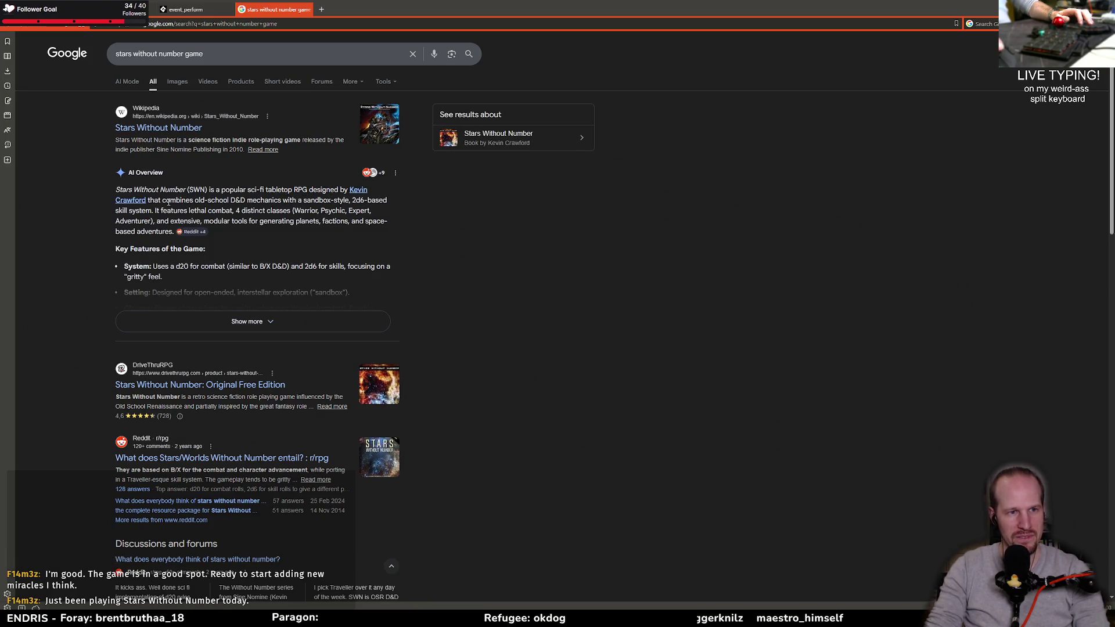
{"action": "mouse_move", "coordinate": [203, 200]}
{"action": "left_mouse_down"}
{"action": "mouse_move", "coordinate": [319, 200]}
{"action": "mouse_move", "coordinate": [235, 190]}
{"action": "left_mouse_up"}
{"action": "left_click", "coordinate": [229, 209]}
{"action": "left_click", "coordinate": [203, 321]}
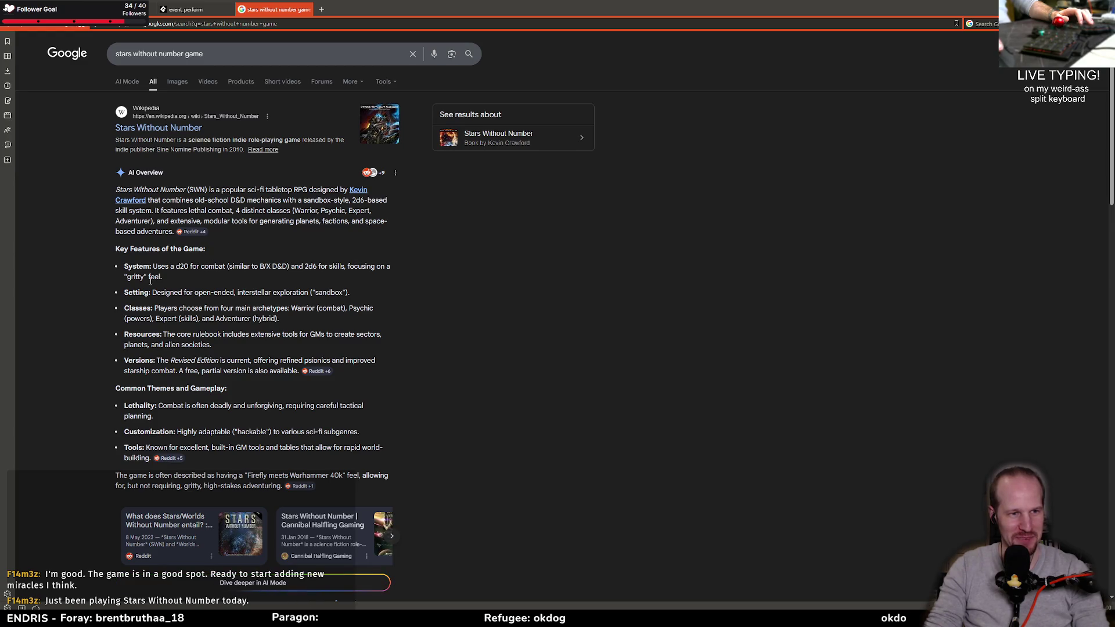
{"action": "scroll", "coordinate": [204, 429], "scroll_direction": "down", "scroll_amount": 5}
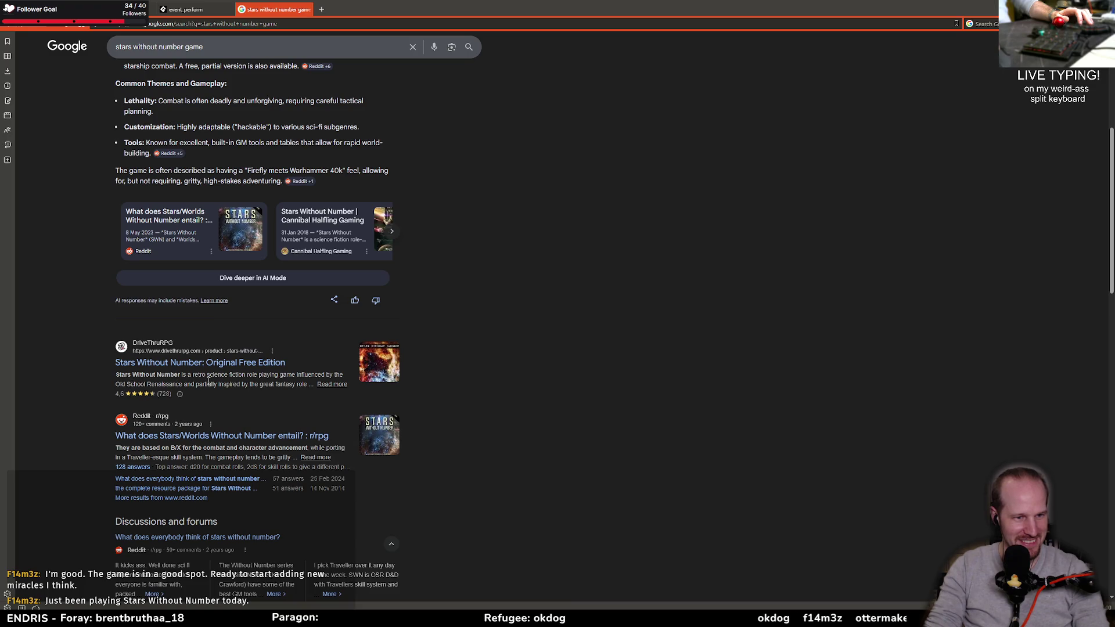
{"action": "left_click_drag", "start_coordinate": [199, 374], "coordinate": [293, 385]}
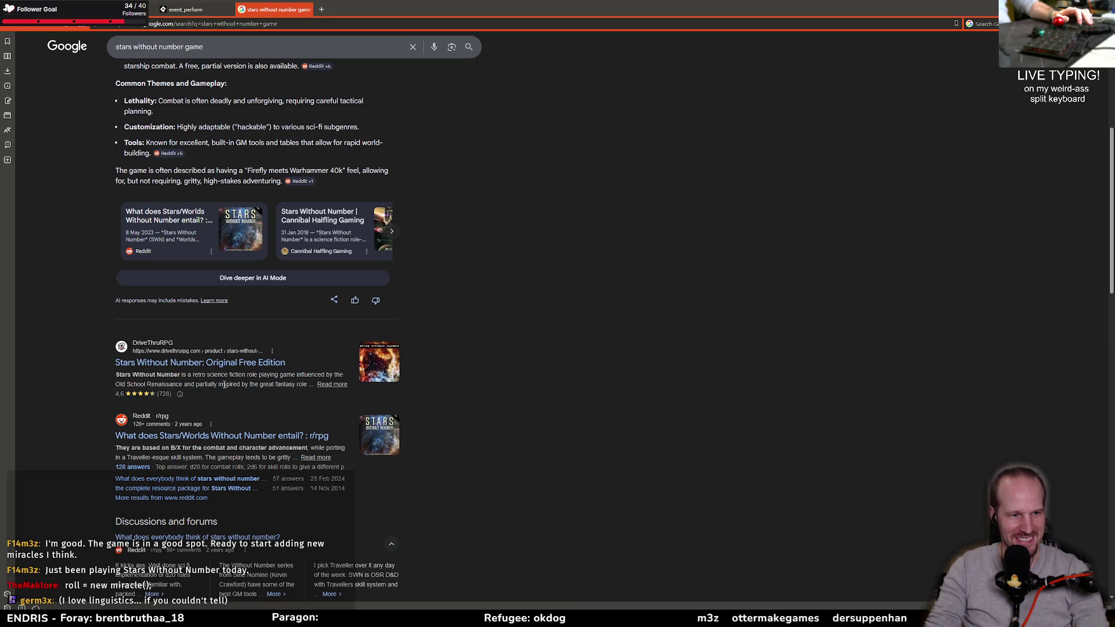
{"action": "scroll", "coordinate": [225, 382], "scroll_direction": "down", "scroll_amount": 10}
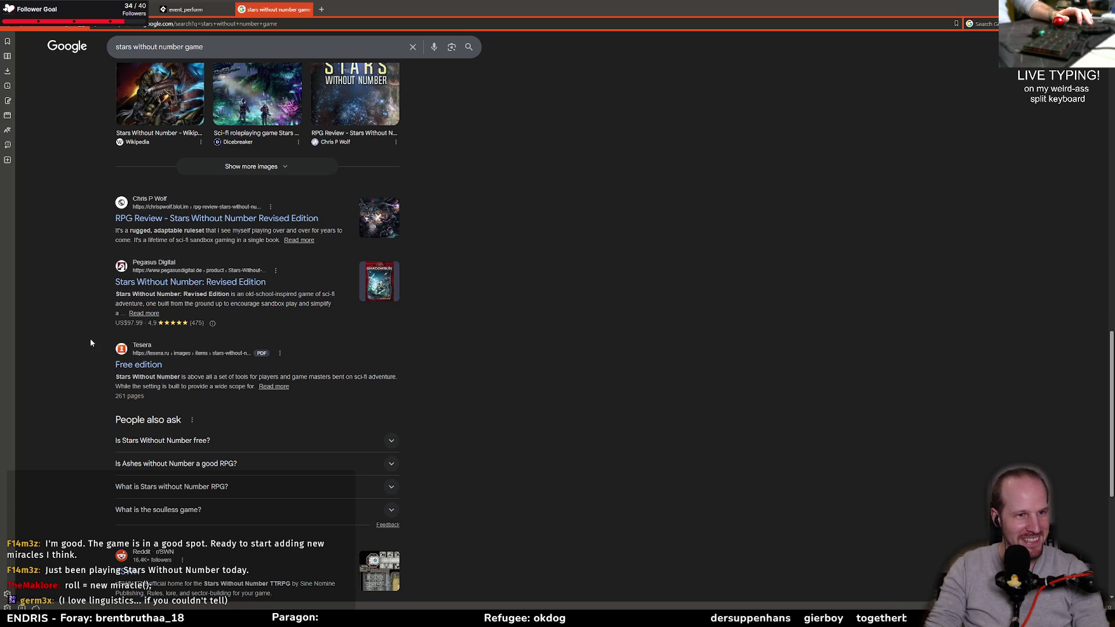
{"action": "scroll", "coordinate": [91, 343], "scroll_direction": "up", "scroll_amount": 2}
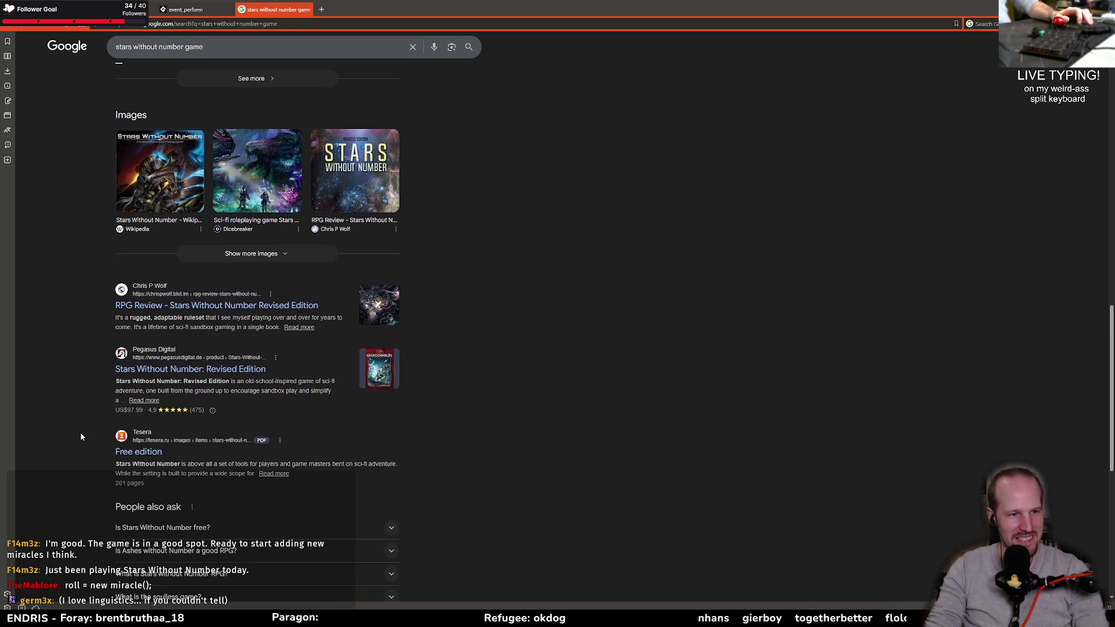
{"action": "scroll", "coordinate": [82, 366], "scroll_direction": "up", "scroll_amount": 8}
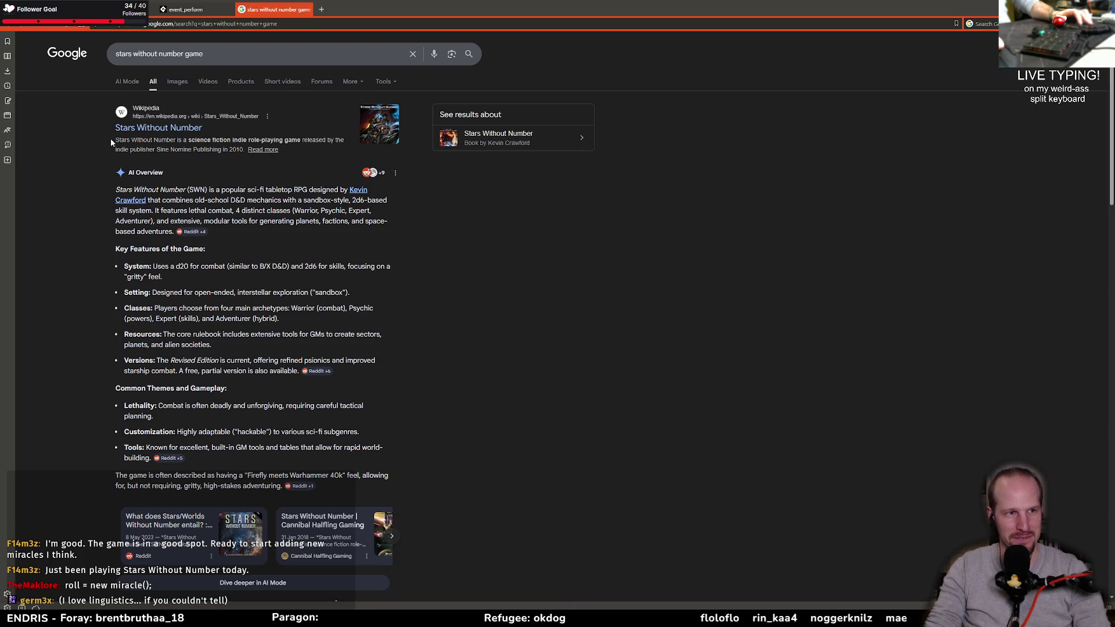
{"action": "left_click_drag", "start_coordinate": [116, 142], "coordinate": [219, 141]}
{"action": "left_click", "coordinate": [219, 149]}
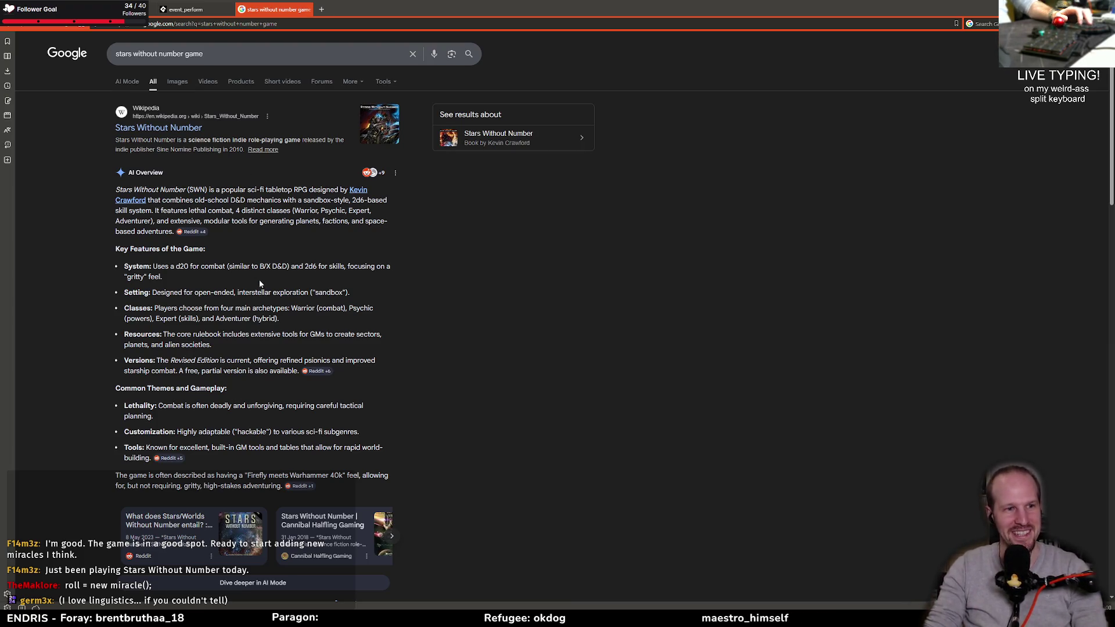
{"action": "triple_click", "coordinate": [156, 276]}
{"action": "left_click", "coordinate": [138, 267]}
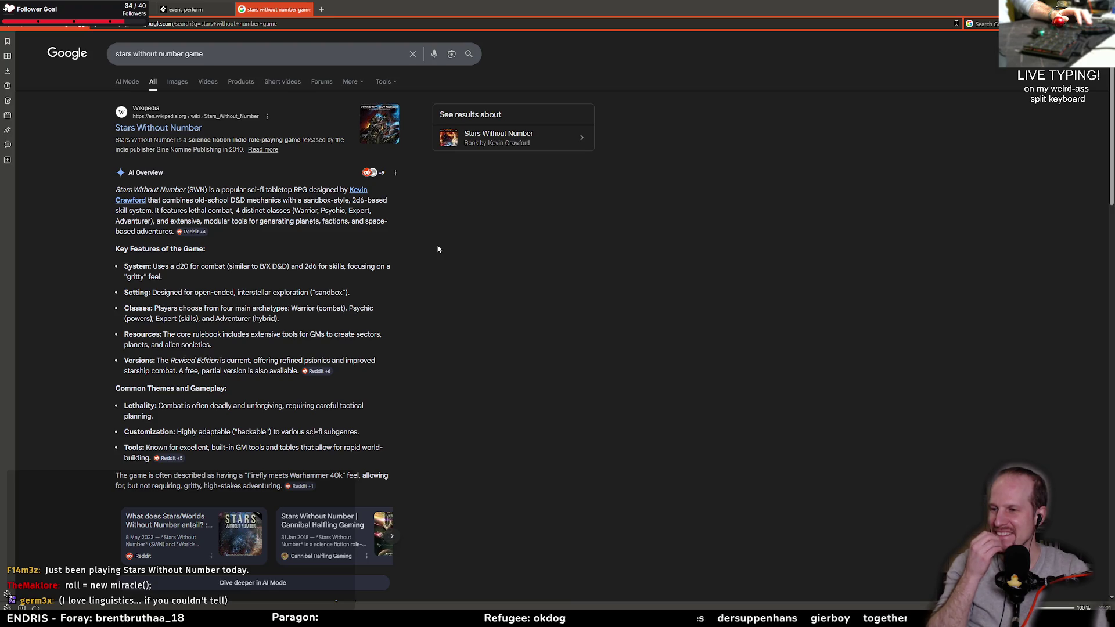
{"action": "key", "text": "ctrl+w"}
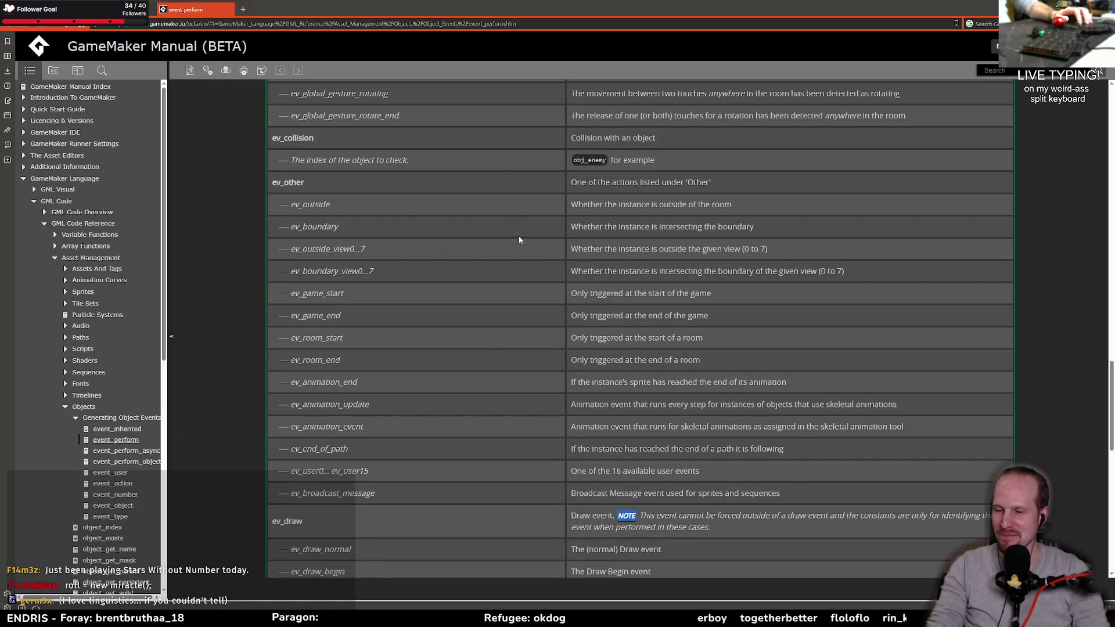
- Play the running Pyrebound build briefly with WASD movement, then close the game to end debugging
{"action": "key", "text": "alt+Tab"}
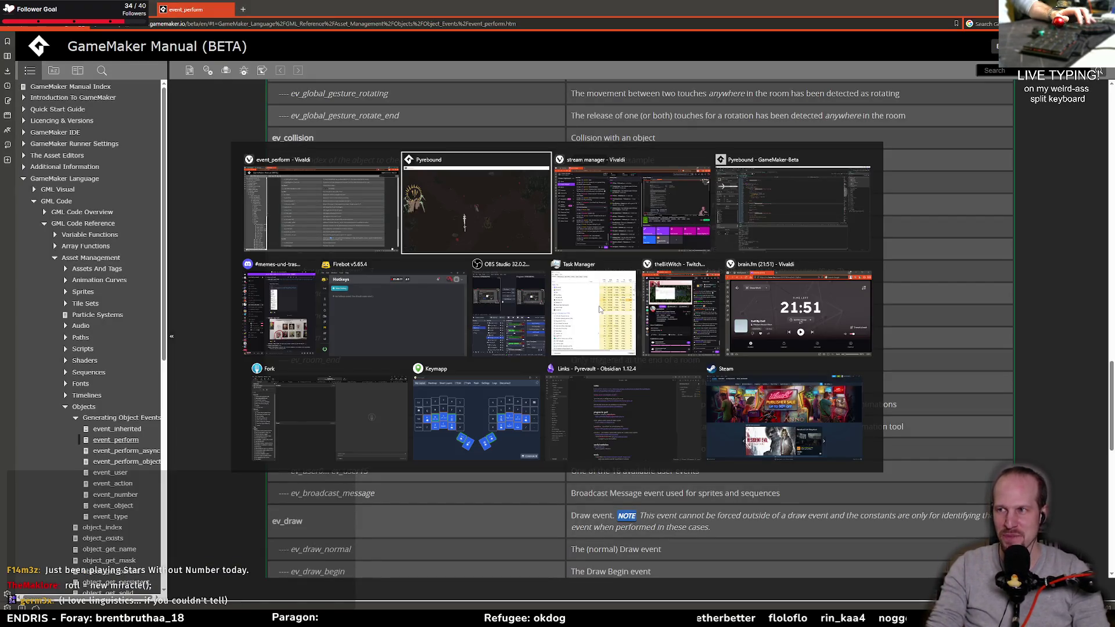
{"action": "left_click", "coordinate": [487, 207]}
{"action": "key", "text": "s"}
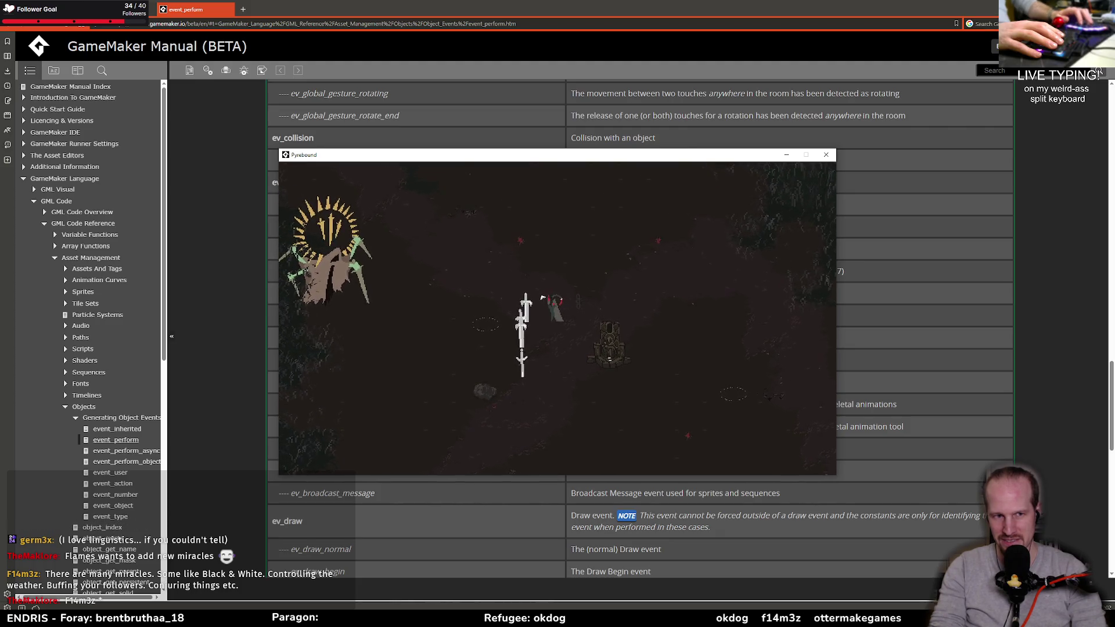
{"action": "key", "text": "alt+Tab"}
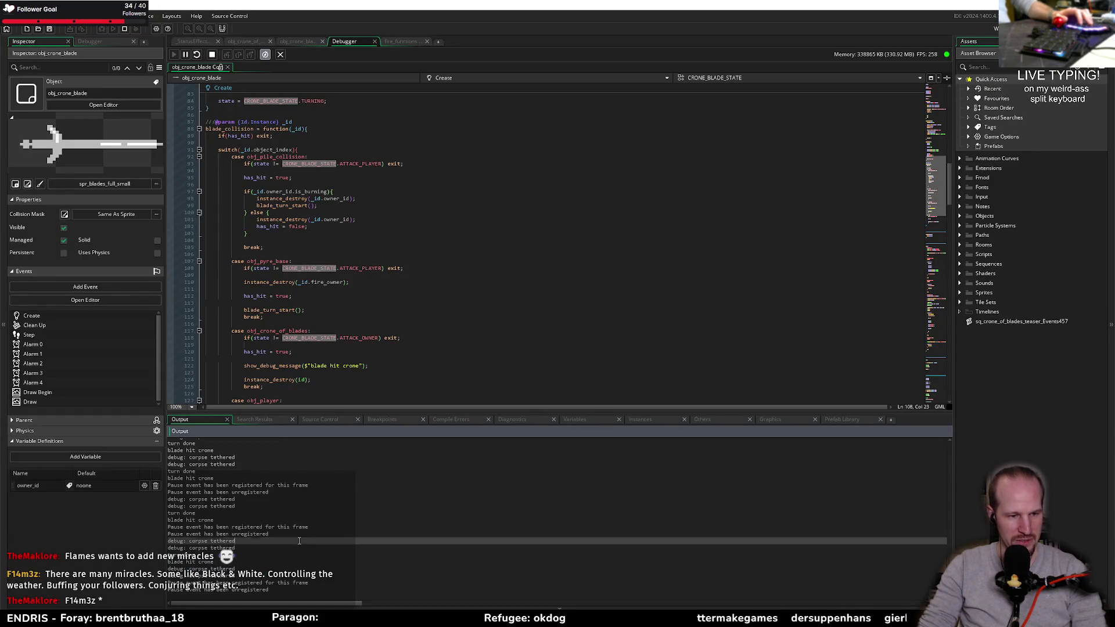
{"action": "key", "text": "alt+Tab"}
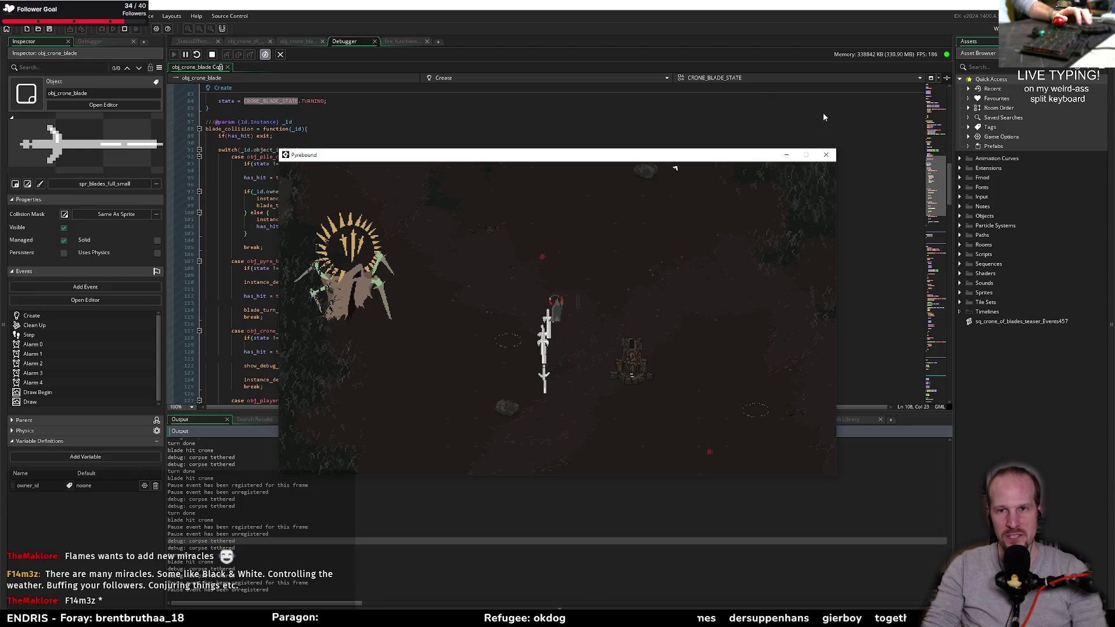
{"action": "key", "text": "d"}
{"action": "key", "text": "d"}
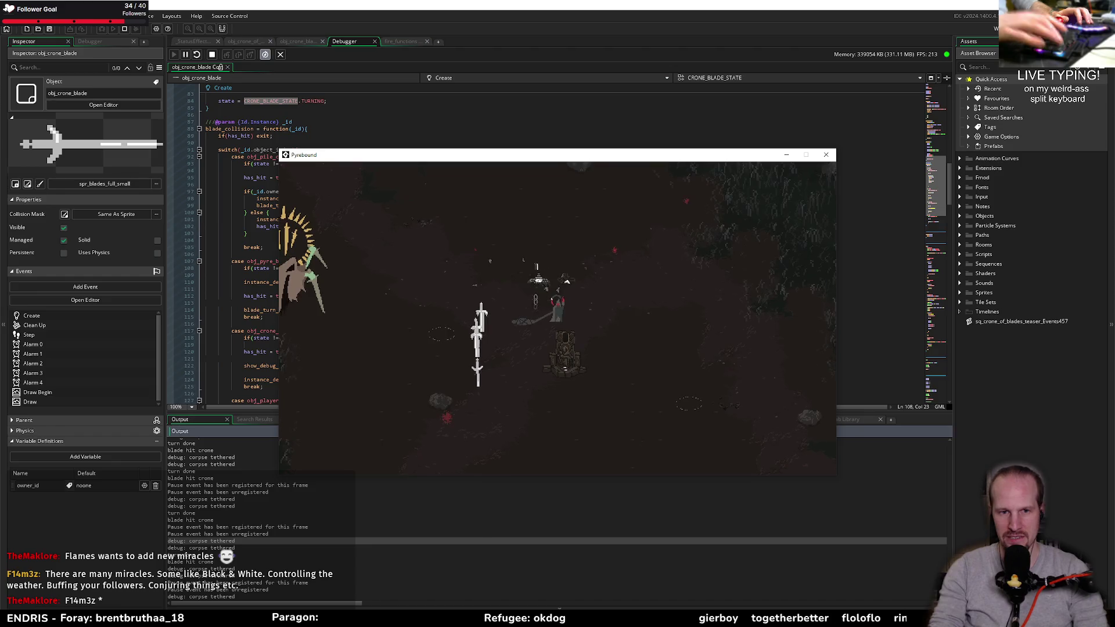
{"action": "key", "text": "w"}
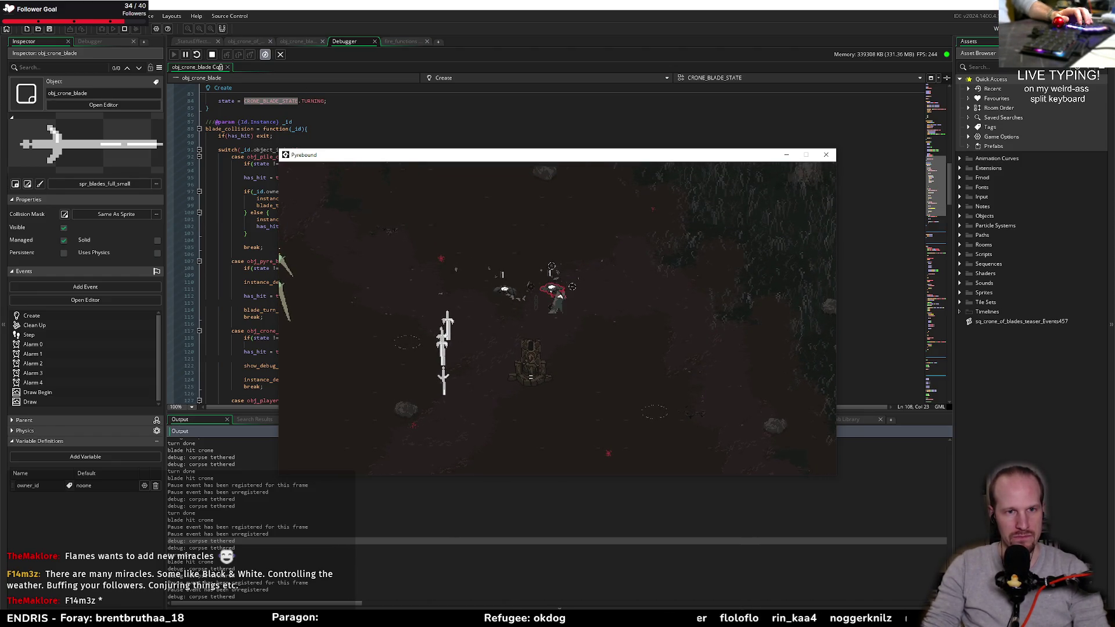
{"action": "key", "text": "Escape"}
{"action": "left_click", "coordinate": [440, 158]}
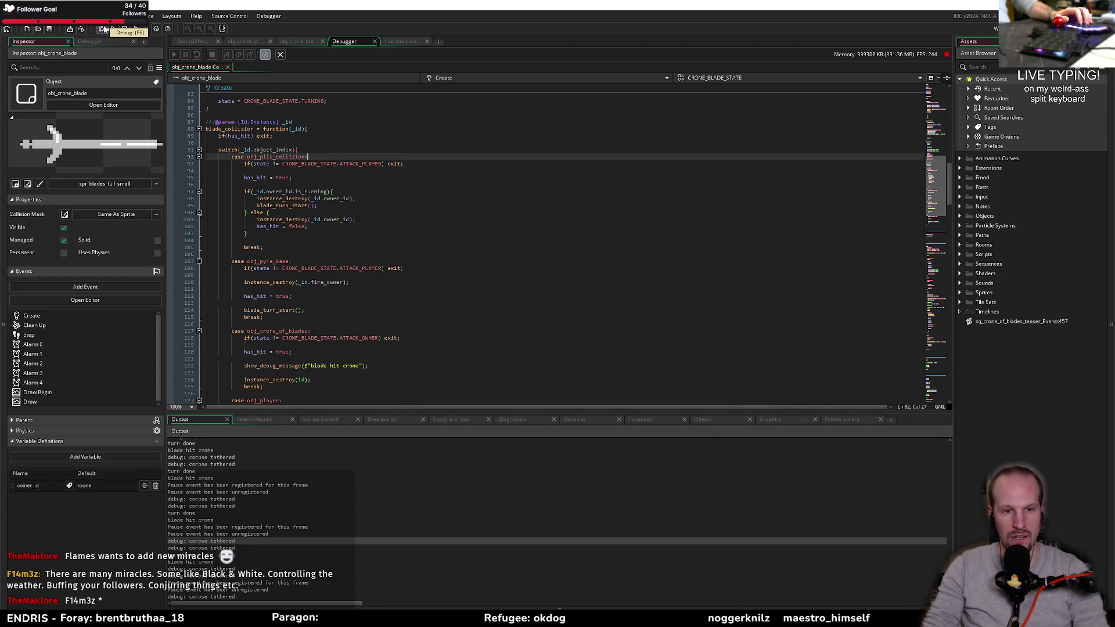
- Launch a debug build, show the Debugger graph, resources and call stack, and start a new game
{"action": "left_click", "coordinate": [103, 29]}
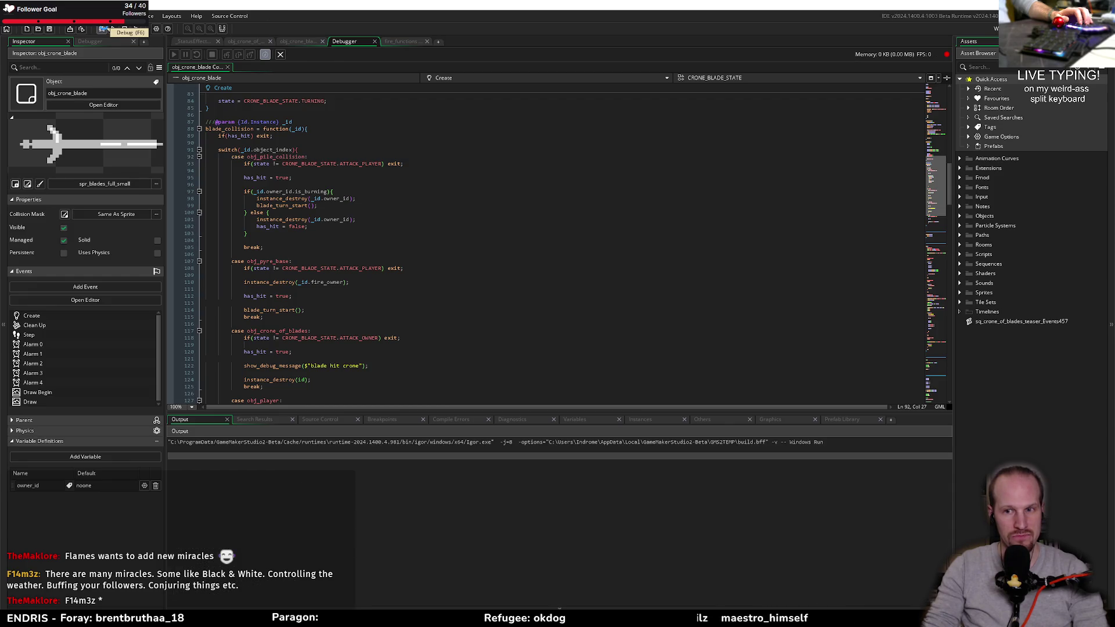
{"action": "left_click", "coordinate": [346, 309]}
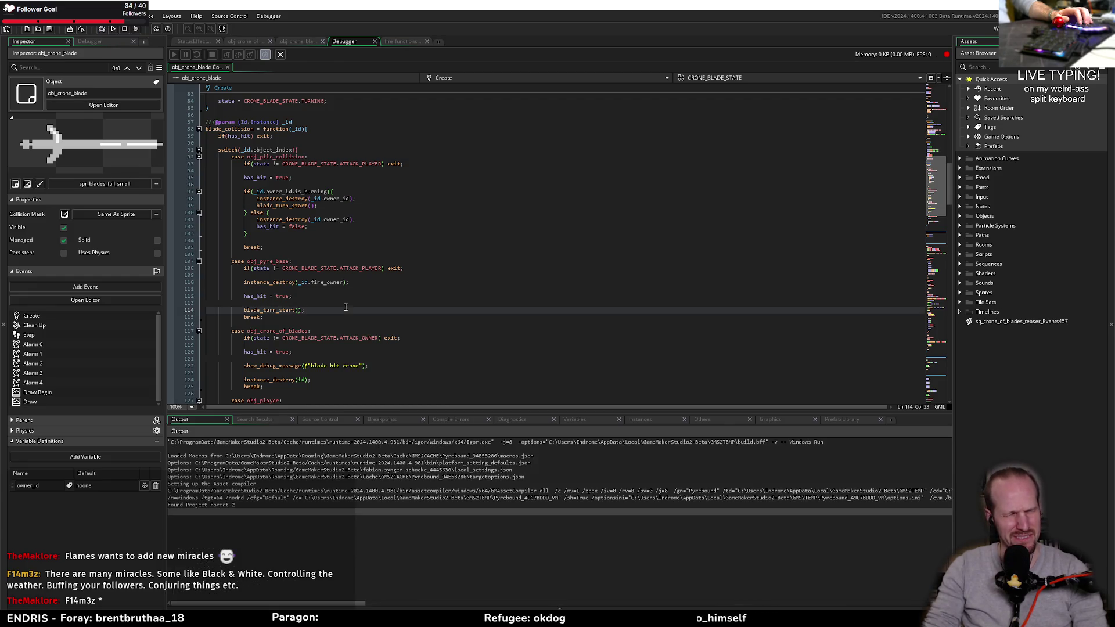
{"action": "left_click", "coordinate": [324, 323]}
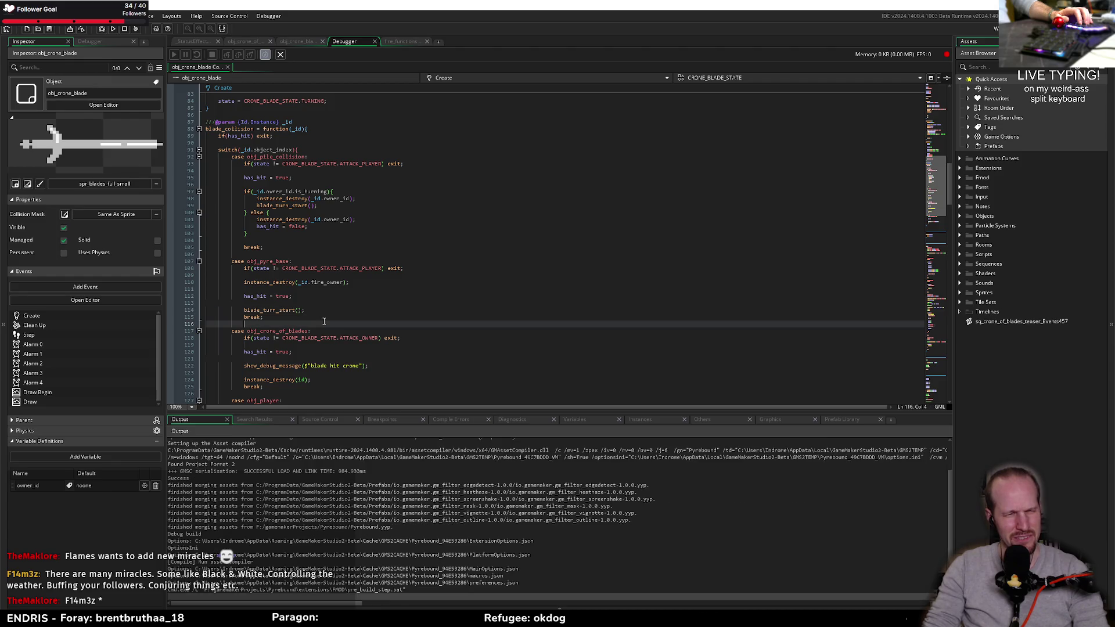
{"action": "left_click", "coordinate": [107, 42]}
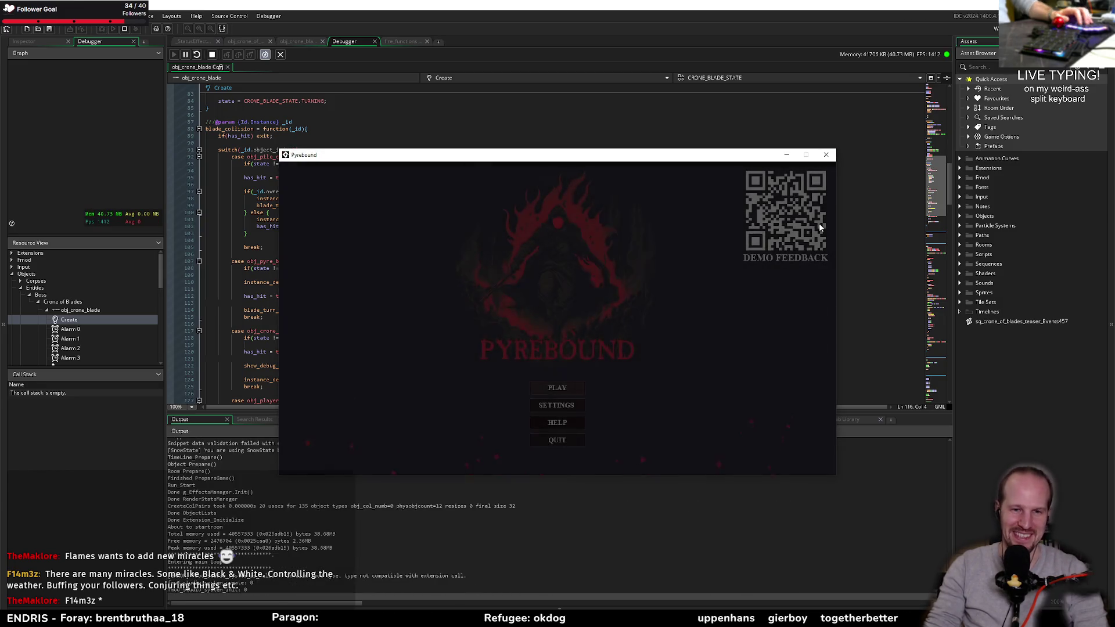
{"action": "left_click", "coordinate": [573, 389]}
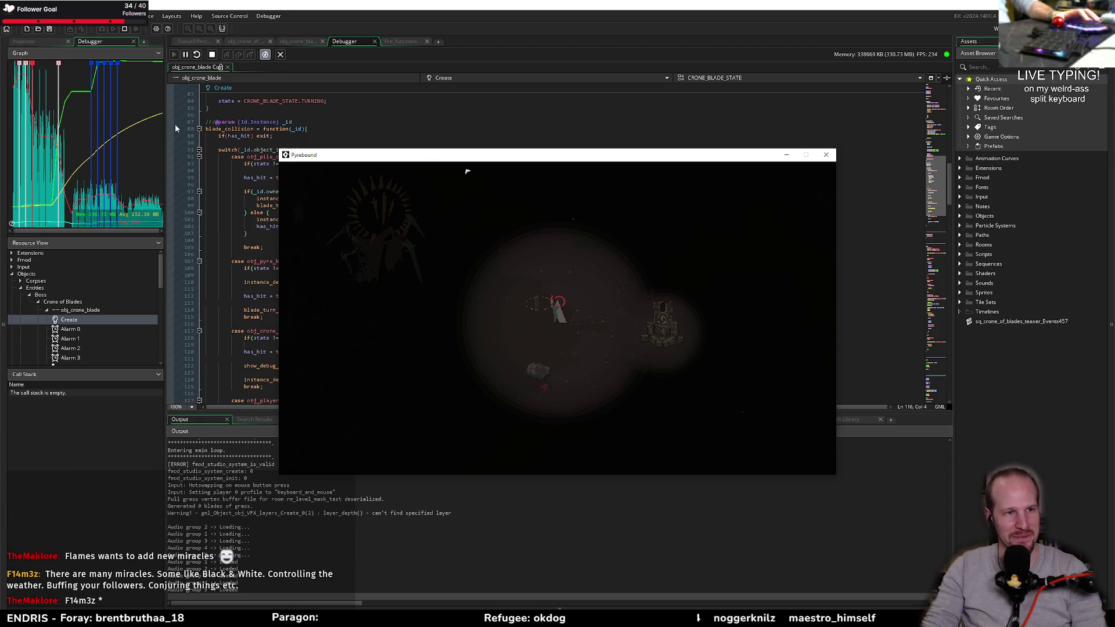
{"action": "left_click", "coordinate": [164, 222]}
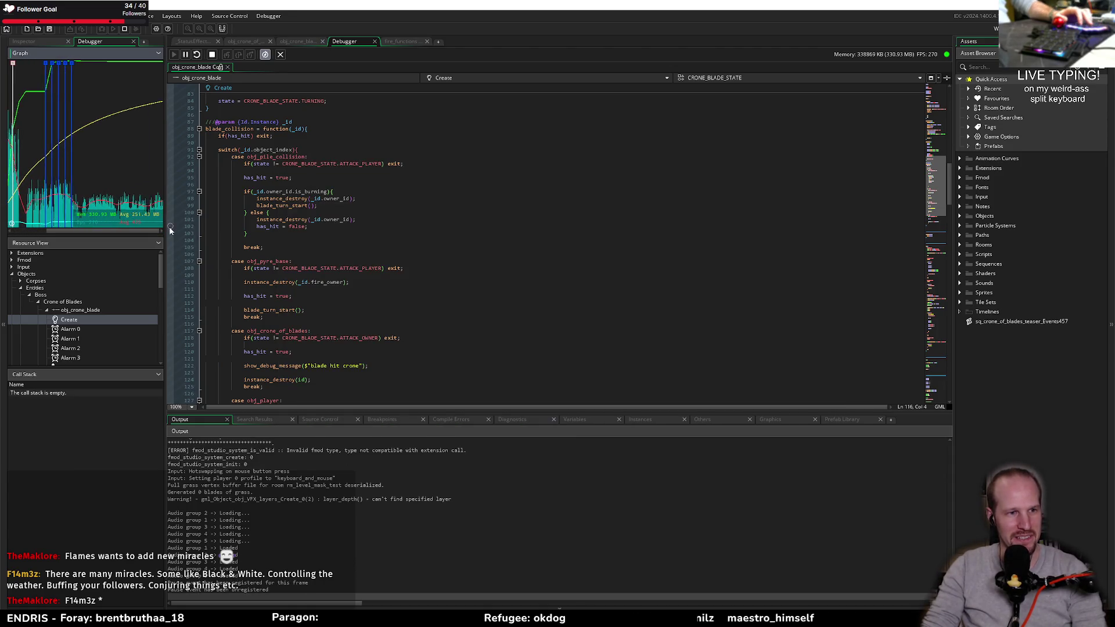
- Widen the debugger's graph and resource panel and move the game window aside from the code
{"action": "left_click_drag", "start_coordinate": [164, 221], "coordinate": [375, 231]}
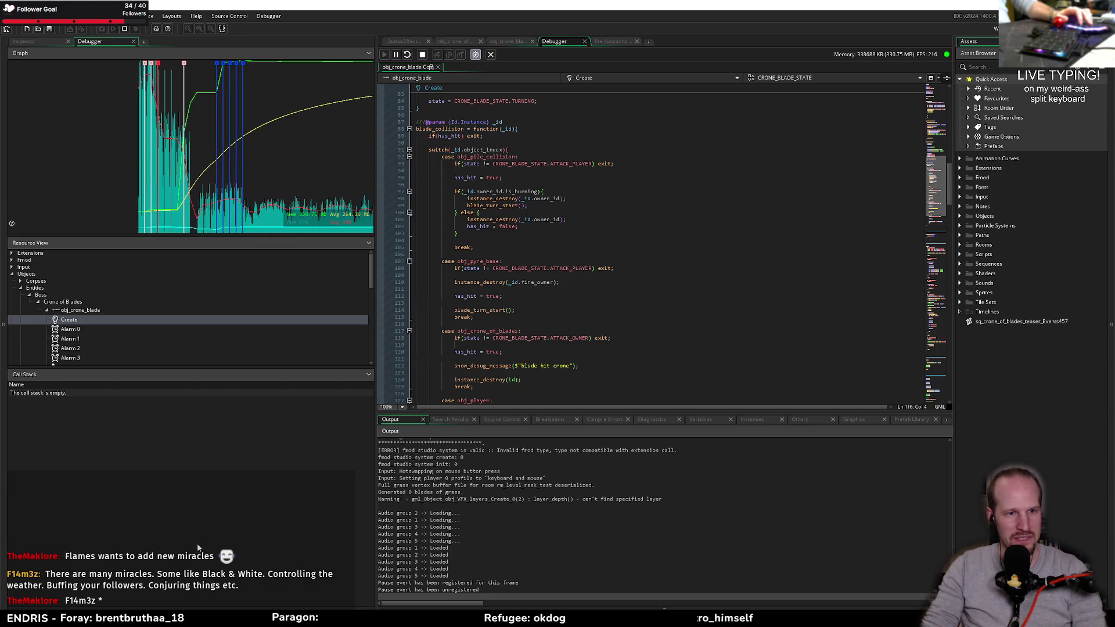
{"action": "key", "text": "alt+Tab"}
{"action": "mouse_move", "coordinate": [599, 154]}
{"action": "left_mouse_down"}
{"action": "mouse_move", "coordinate": [646, 286]}
{"action": "mouse_move", "coordinate": [664, 273]}
{"action": "left_mouse_up"}
- Move the player around the arena with WASD, swinging the weapon, and toggle the Light radial menu
{"action": "key", "text": "a"}
{"action": "key", "text": "w"}
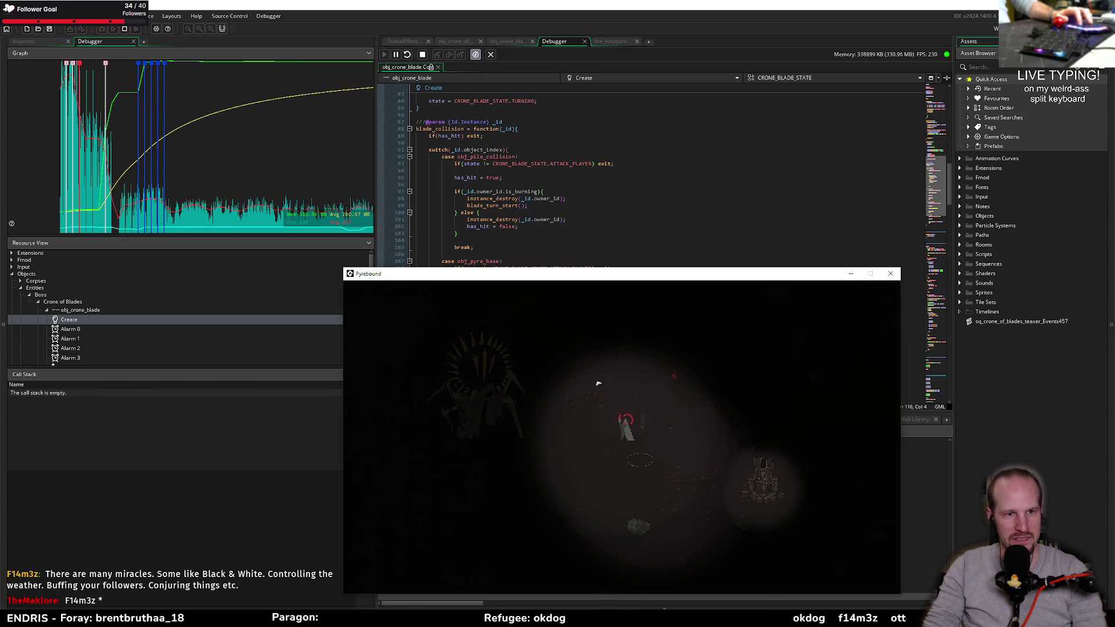
{"action": "key", "text": "s"}
{"action": "key", "text": "d"}
{"action": "key", "text": "a"}
{"action": "key", "text": "w"}
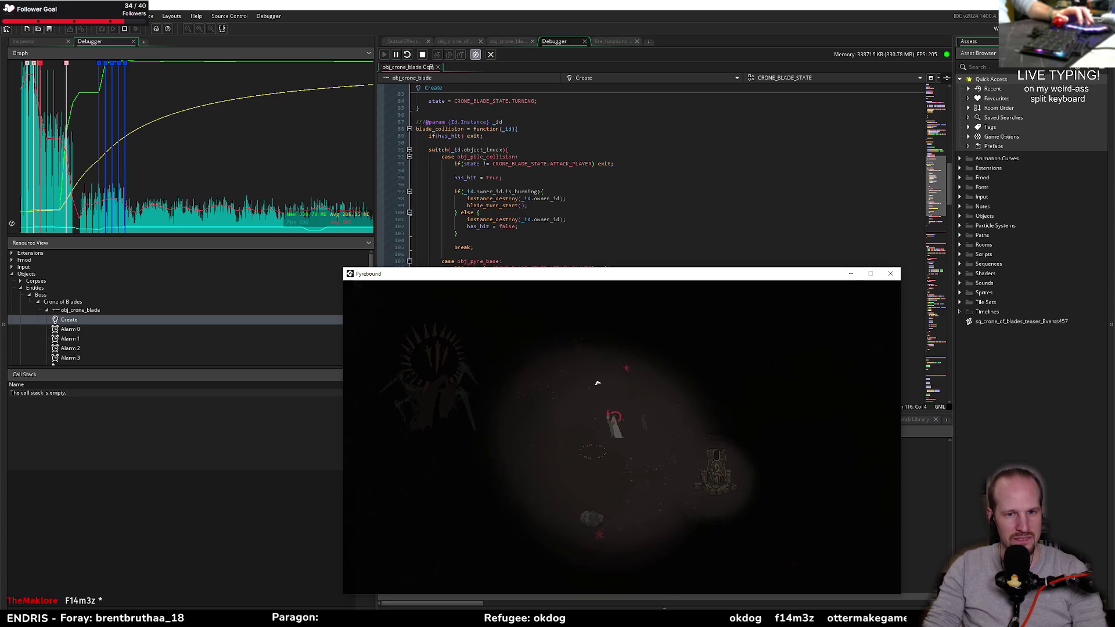
{"action": "key", "text": "d"}
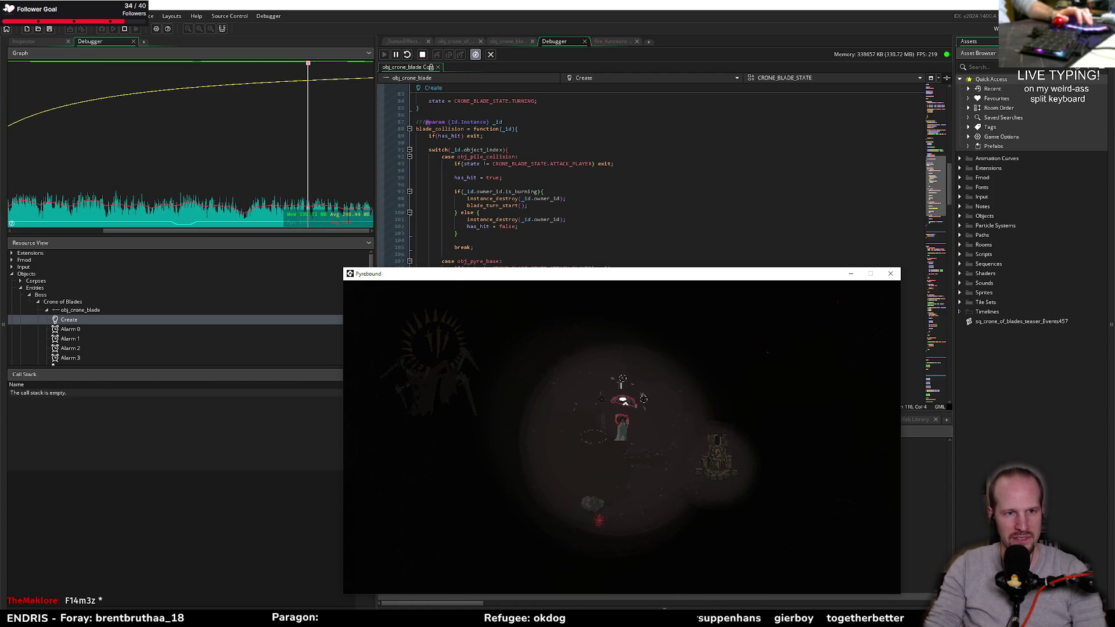
{"action": "key", "text": "Tab"}
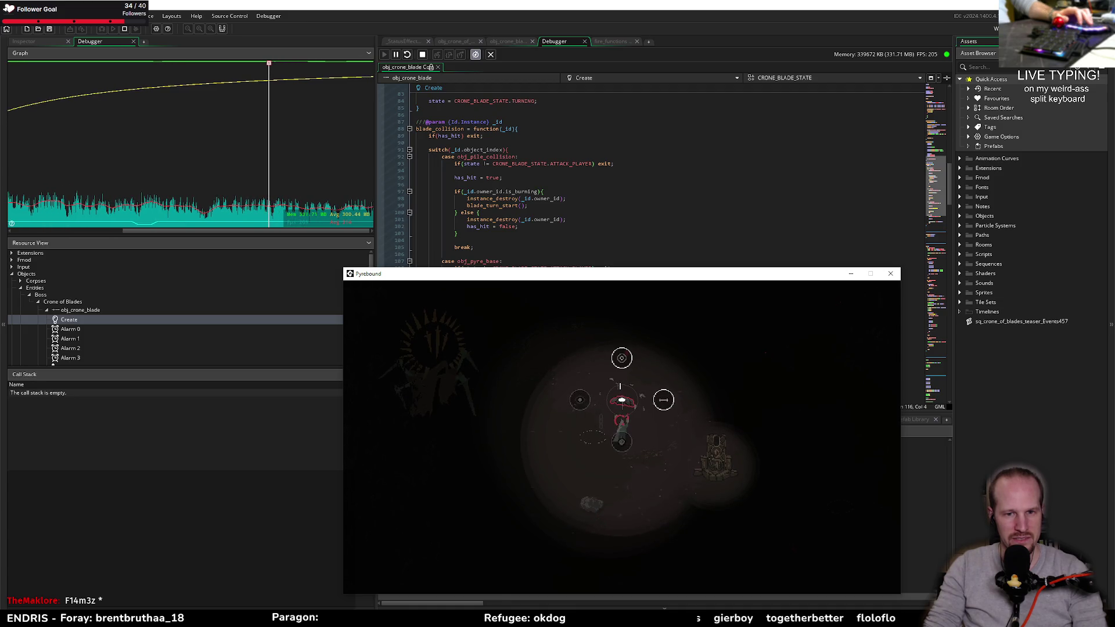
{"action": "key", "text": "Tab"}
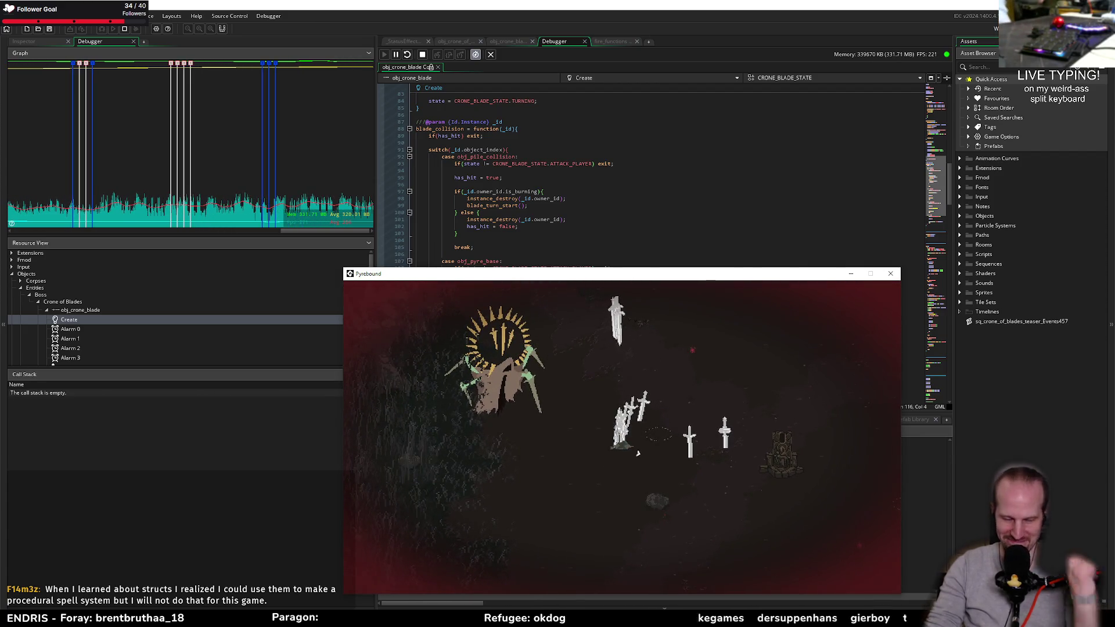
- Stop the debug session and start a fresh F6 debug run up to the title screen
{"action": "key", "text": "Escape"}
{"action": "left_click", "coordinate": [535, 246]}
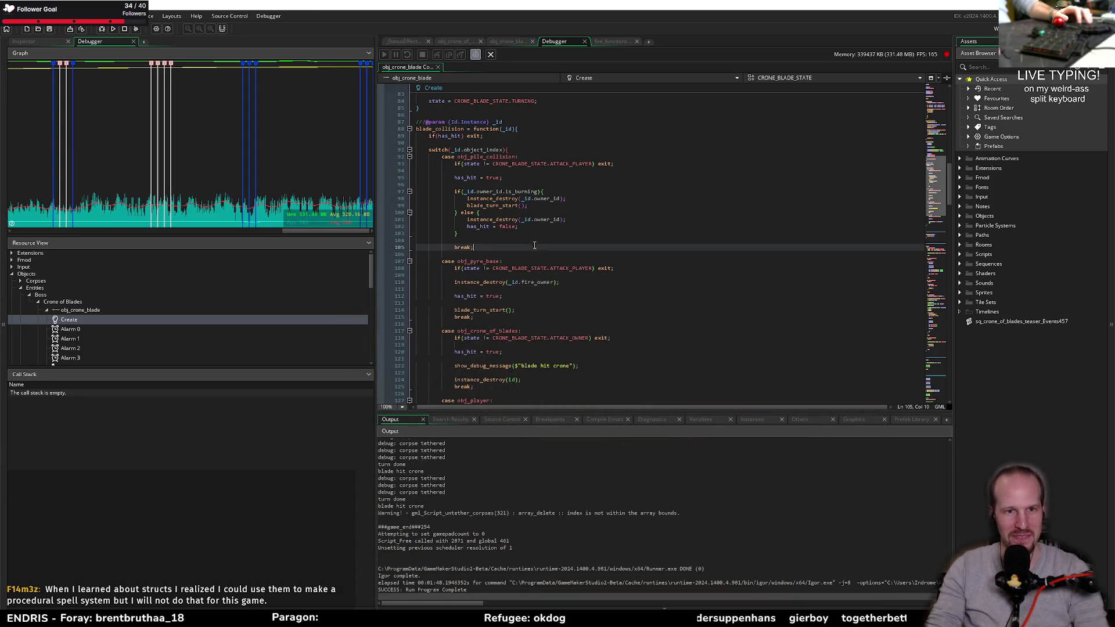
{"action": "key", "text": "F6"}
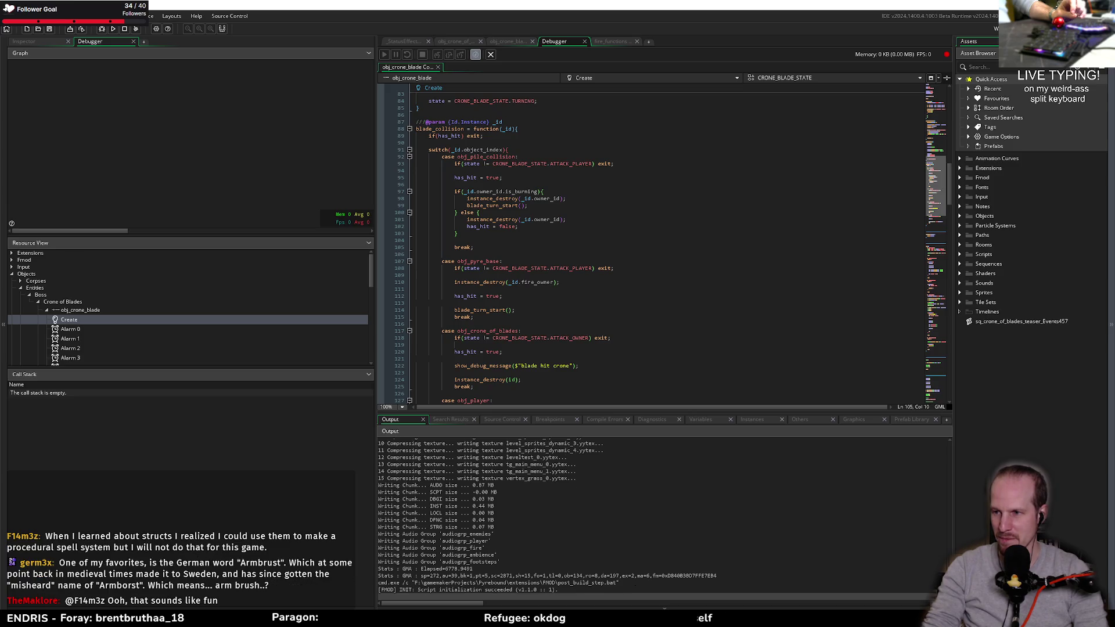
{"action": "left_click", "coordinate": [559, 275]}
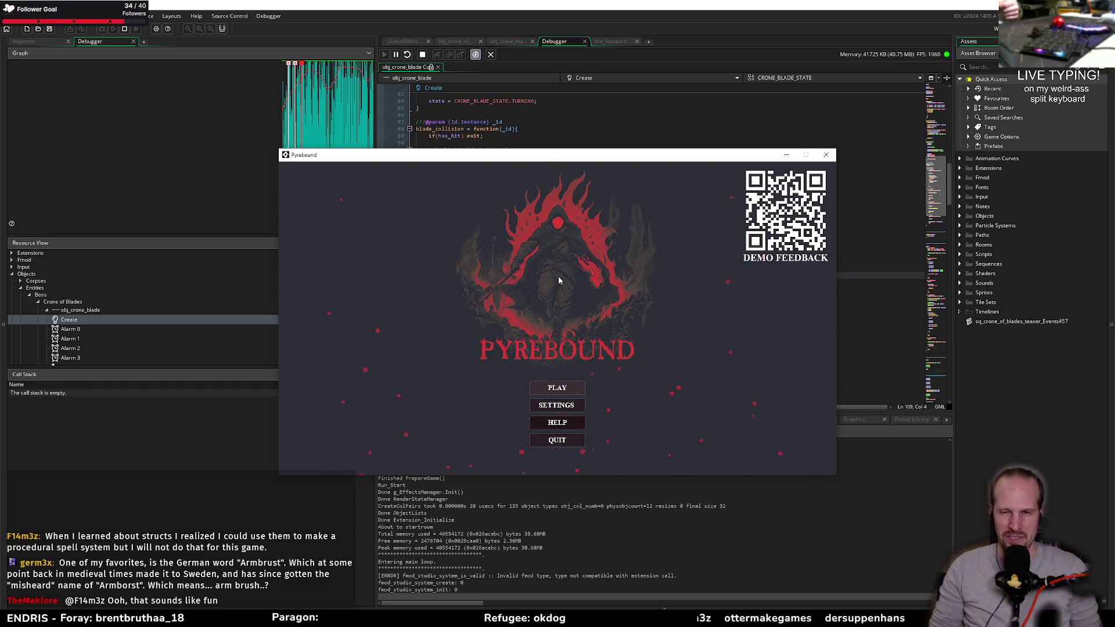
- Start a new game, walk into the crone fight, pause and resume, then open the F1 debug overlay
{"action": "left_click", "coordinate": [557, 388]}
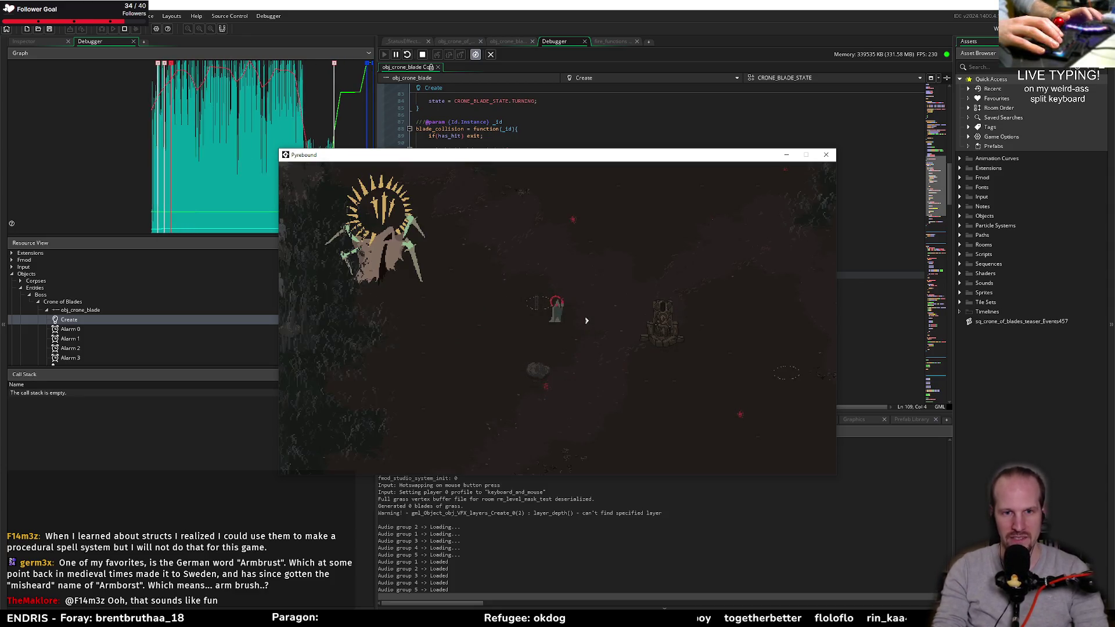
{"action": "key", "text": "d"}
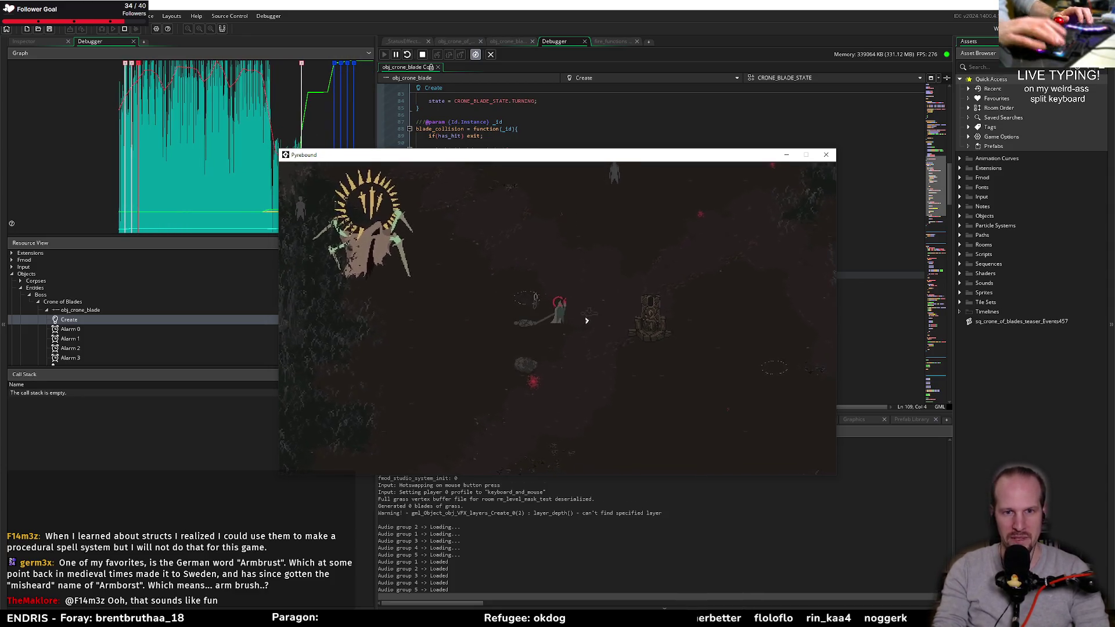
{"action": "key", "text": "d"}
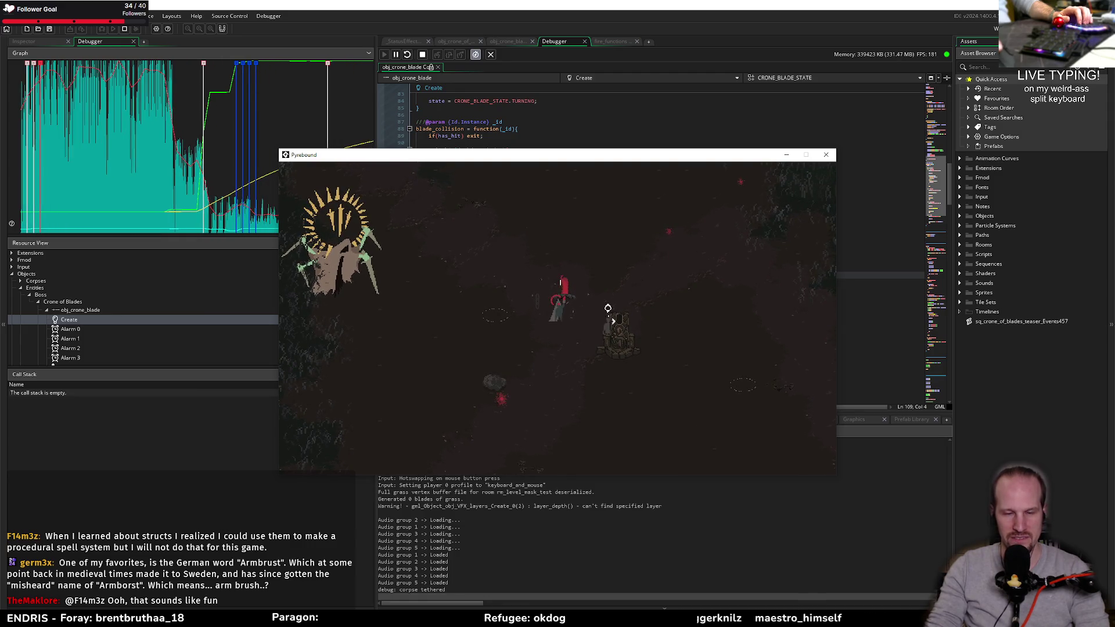
{"action": "key", "text": "s"}
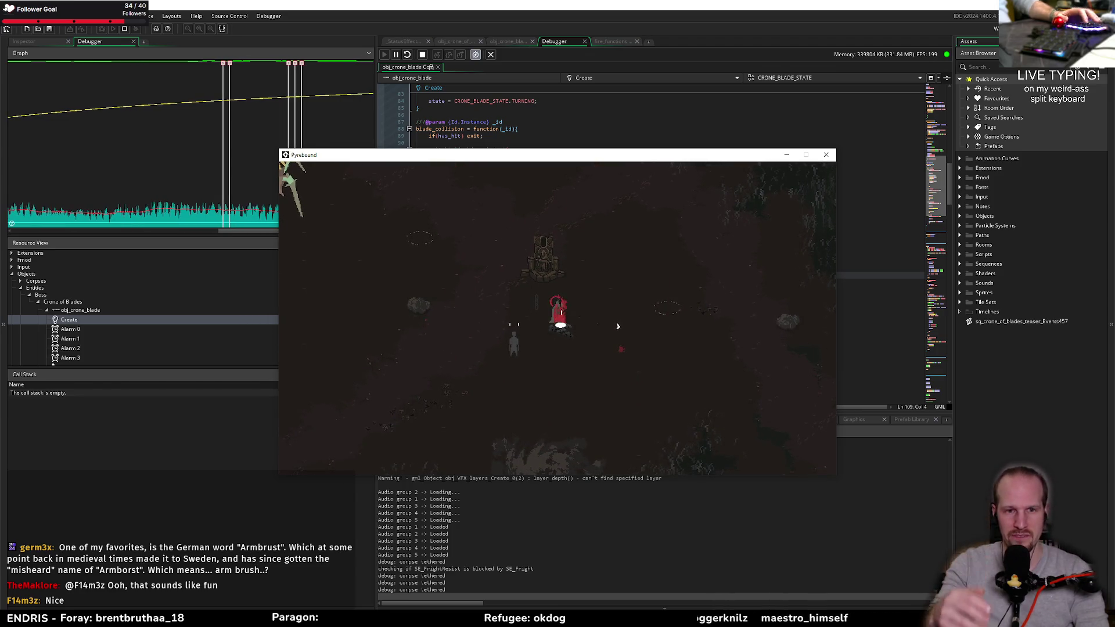
{"action": "key", "text": "Escape"}
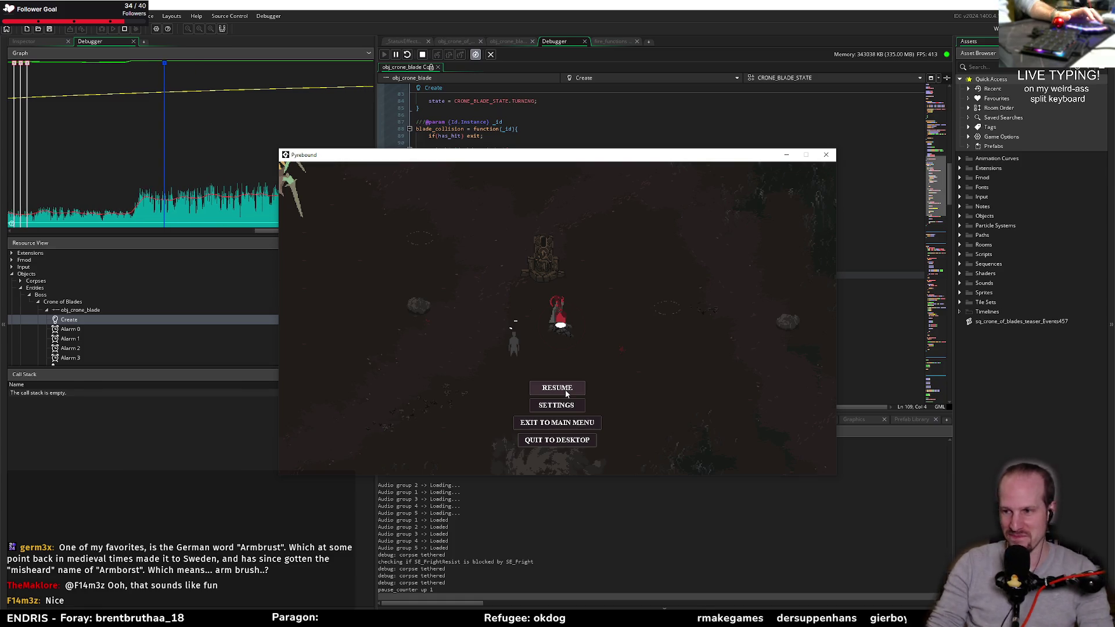
{"action": "left_click", "coordinate": [563, 386]}
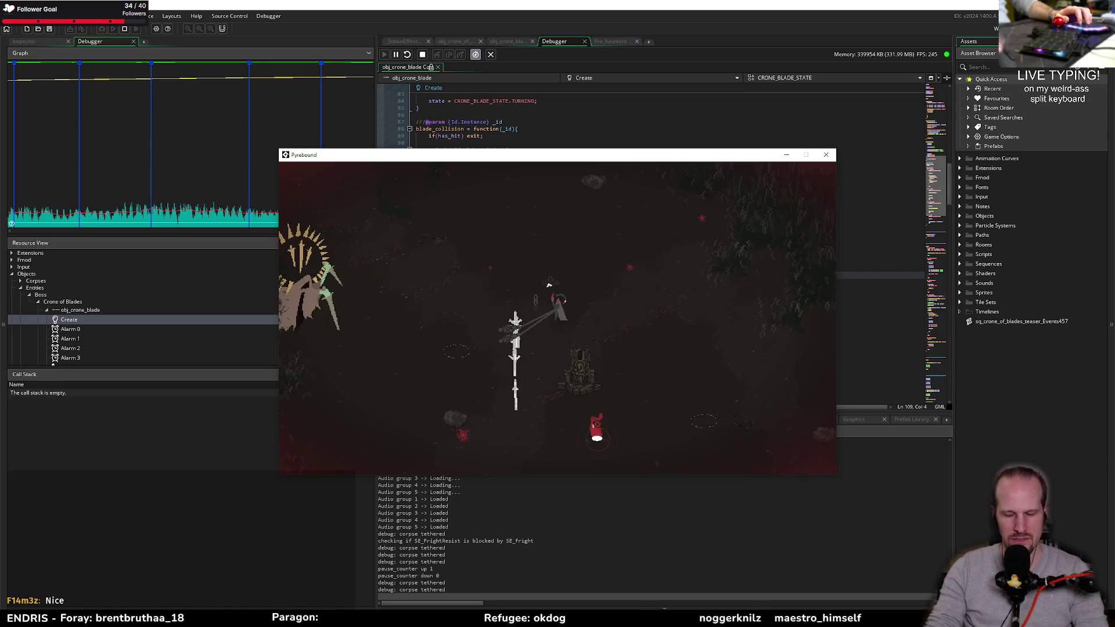
{"action": "key", "text": "F1"}
{"action": "left_click", "coordinate": [313, 166]}
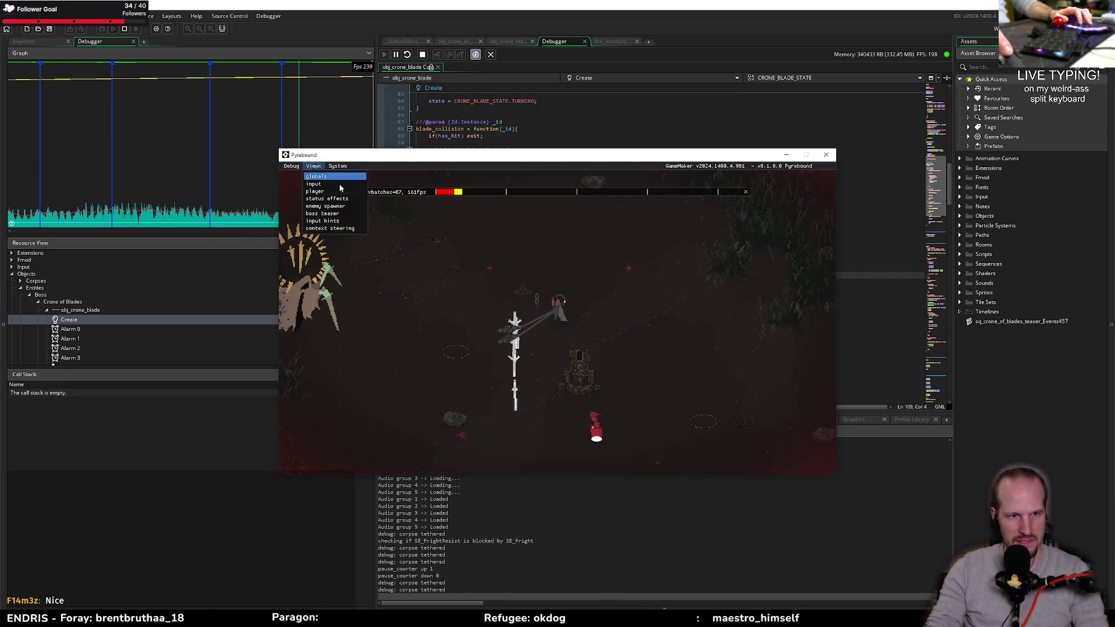
{"action": "left_click", "coordinate": [315, 192]}
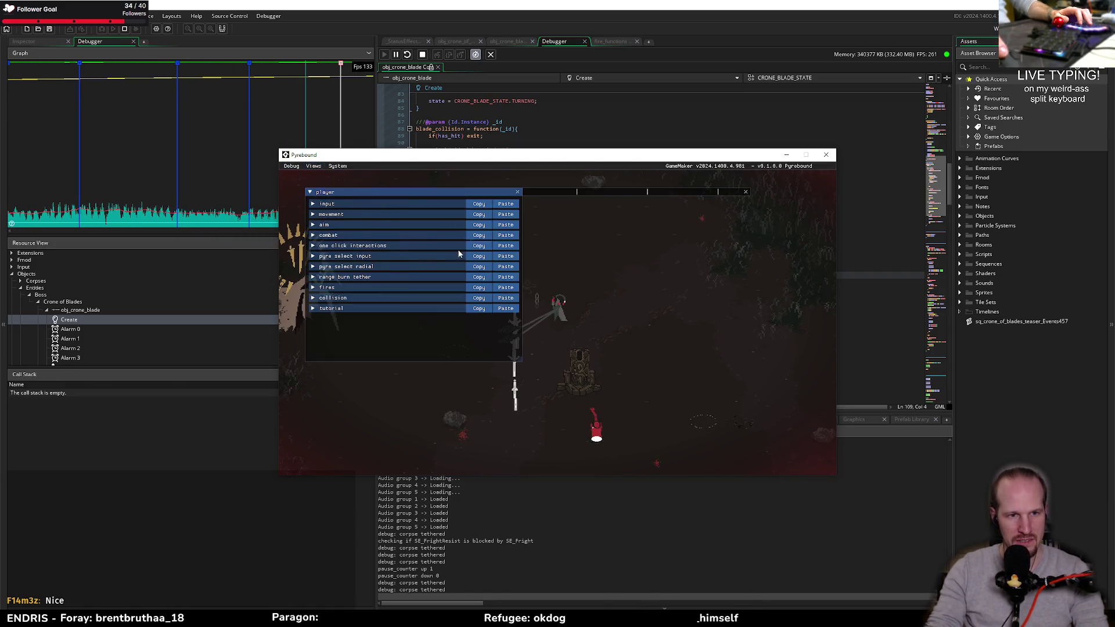
{"action": "left_click", "coordinate": [320, 238]}
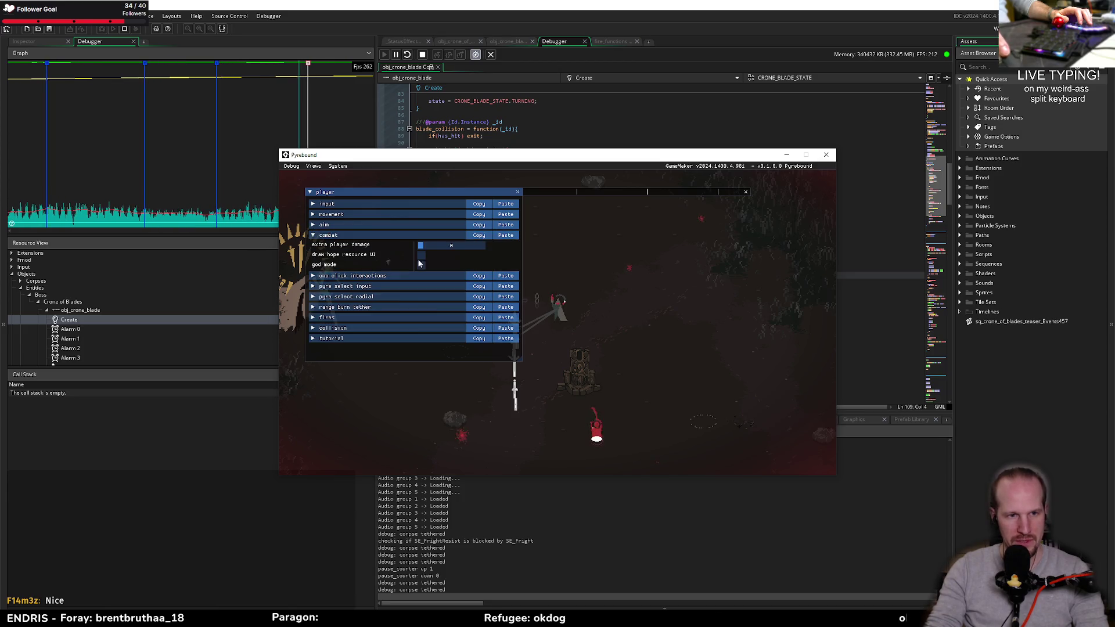
{"action": "key", "text": "F1"}
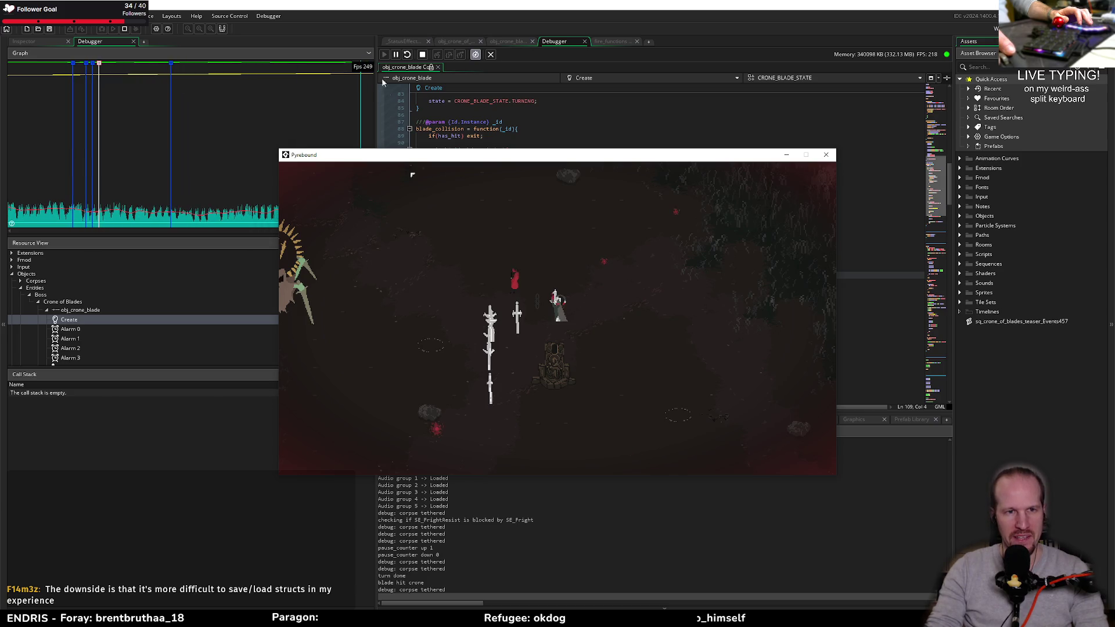
{"action": "mouse_move", "coordinate": [395, 154]}
{"action": "left_mouse_down"}
{"action": "mouse_move", "coordinate": [607, 220]}
{"action": "mouse_move", "coordinate": [535, 182]}
{"action": "left_mouse_up"}
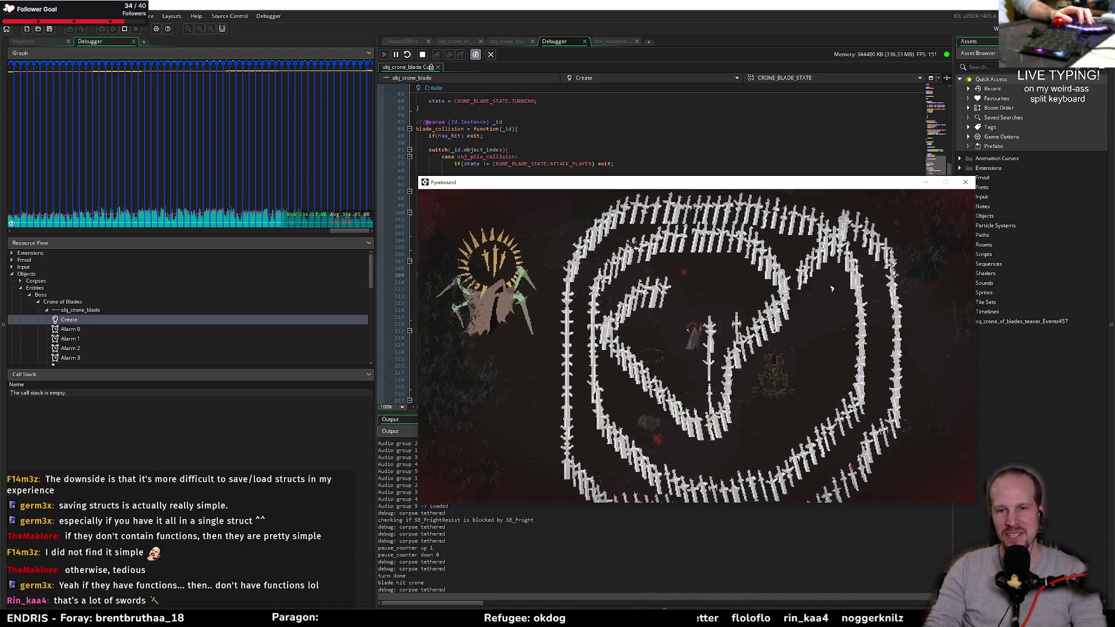
- Close the Pyrebound game window with its X button
{"action": "left_click", "coordinate": [966, 184]}
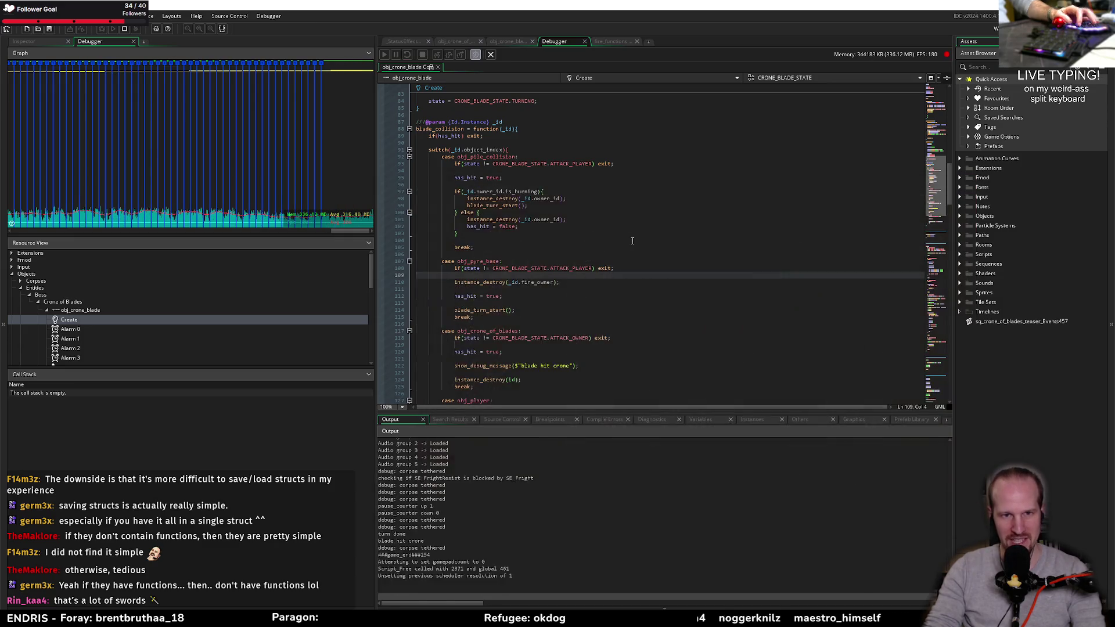
- Delete obj_pile_collision from the instance_place collision list, save, and set a breakpoint on line 108
{"action": "left_click", "coordinate": [474, 178]}
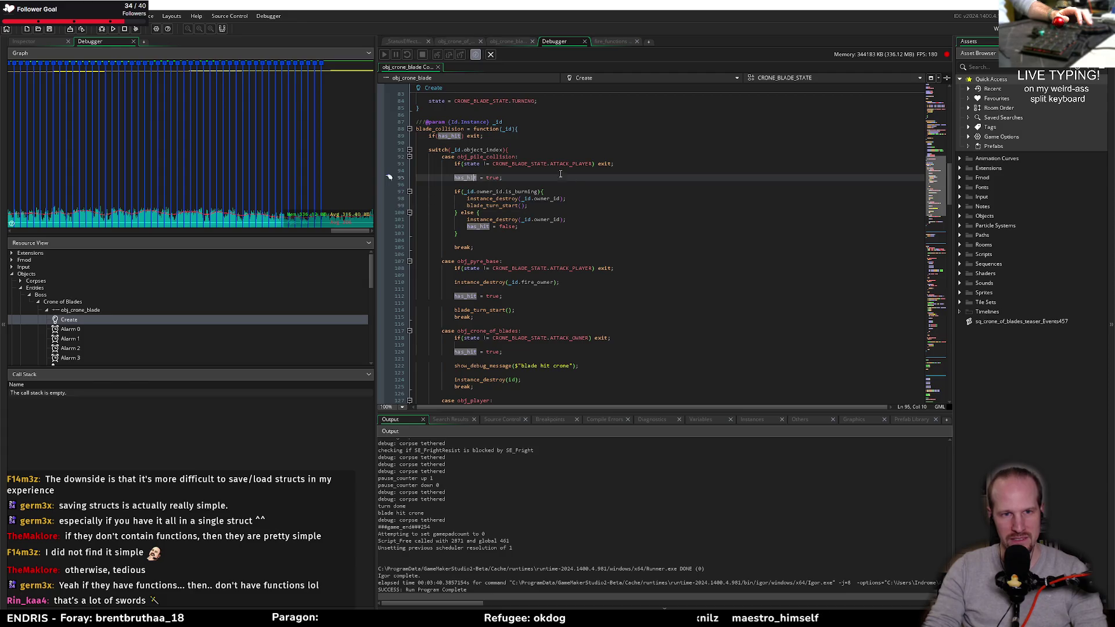
{"action": "scroll", "coordinate": [455, 284], "scroll_direction": "down", "scroll_amount": 2}
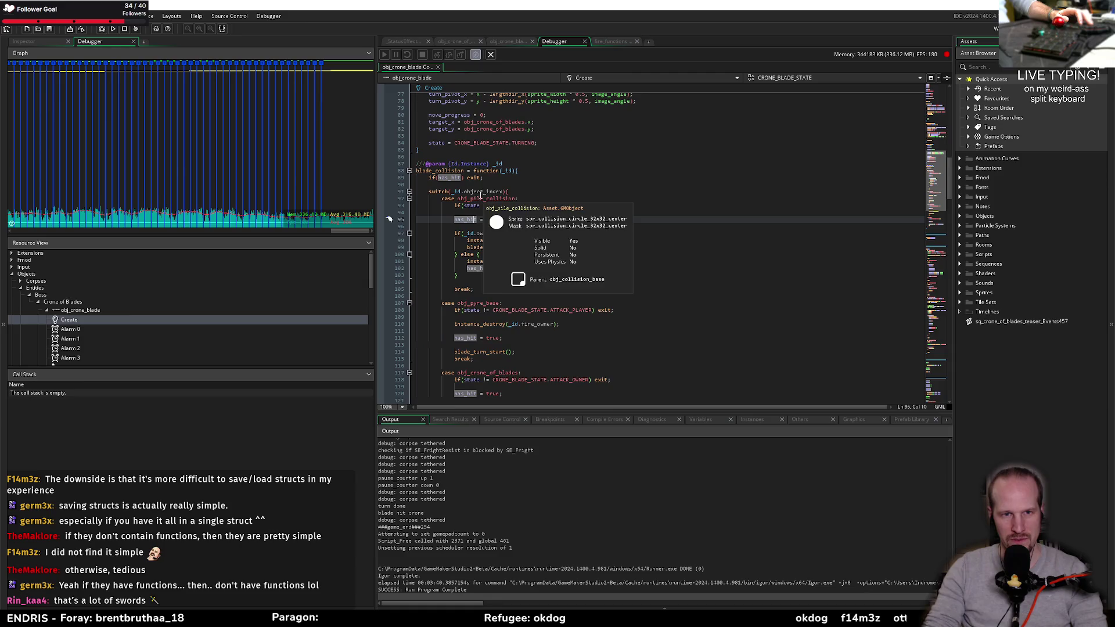
{"action": "scroll", "coordinate": [582, 200], "scroll_direction": "up", "scroll_amount": 14}
{"action": "scroll", "coordinate": [636, 215], "scroll_direction": "up", "scroll_amount": 8}
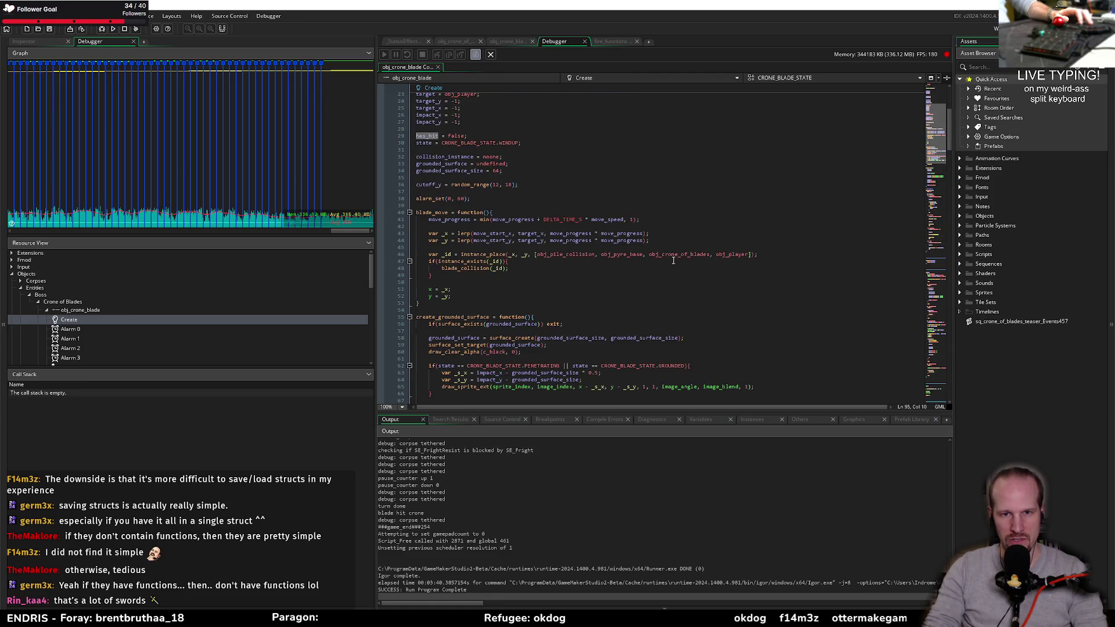
{"action": "double_click", "coordinate": [565, 254]}
{"action": "key", "text": "Delete"}
{"action": "key", "text": "Delete"}
{"action": "key", "text": "Delete"}
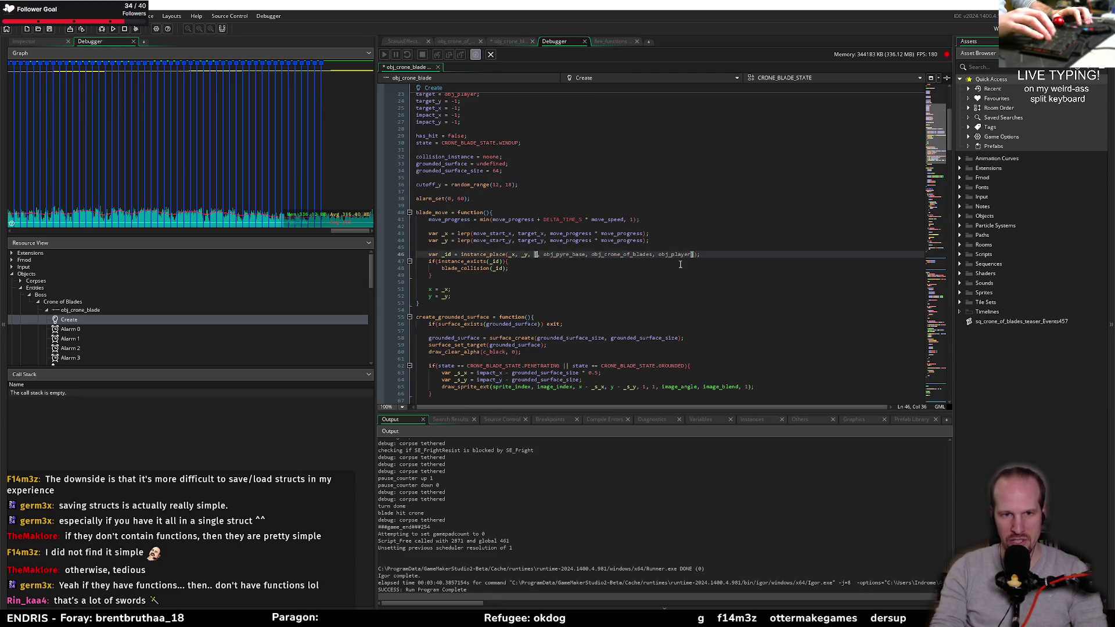
{"action": "key", "text": "ctrl+s"}
{"action": "scroll", "coordinate": [680, 265], "scroll_direction": "down", "scroll_amount": 20}
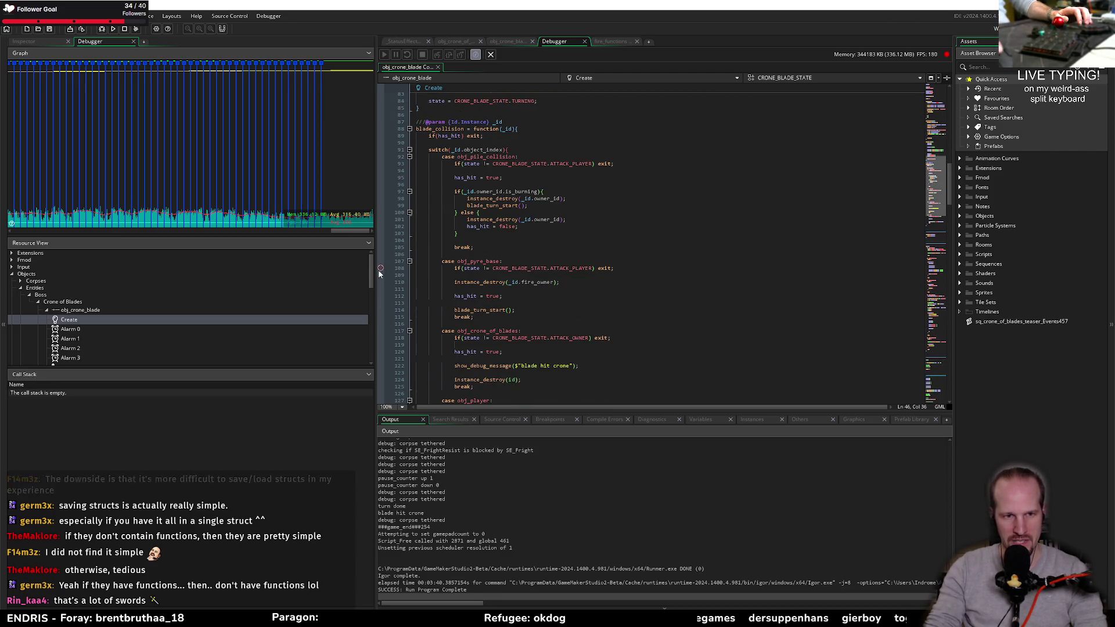
{"action": "left_click", "coordinate": [381, 268]}
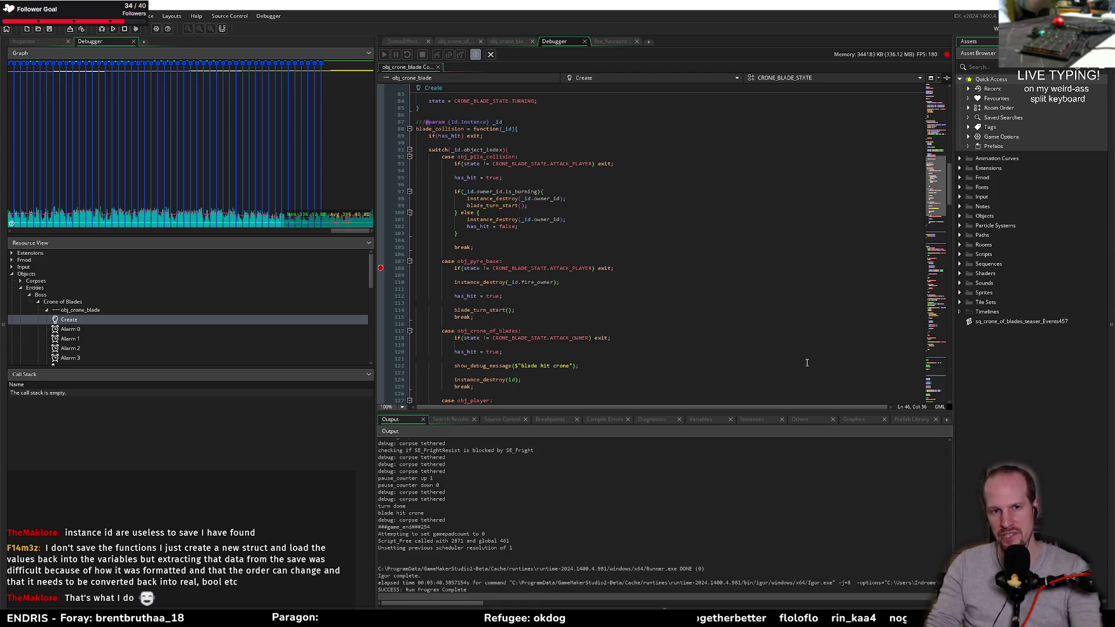
- Place the cursor at the end of the has_hit line 112
{"action": "left_click", "coordinate": [608, 293]}
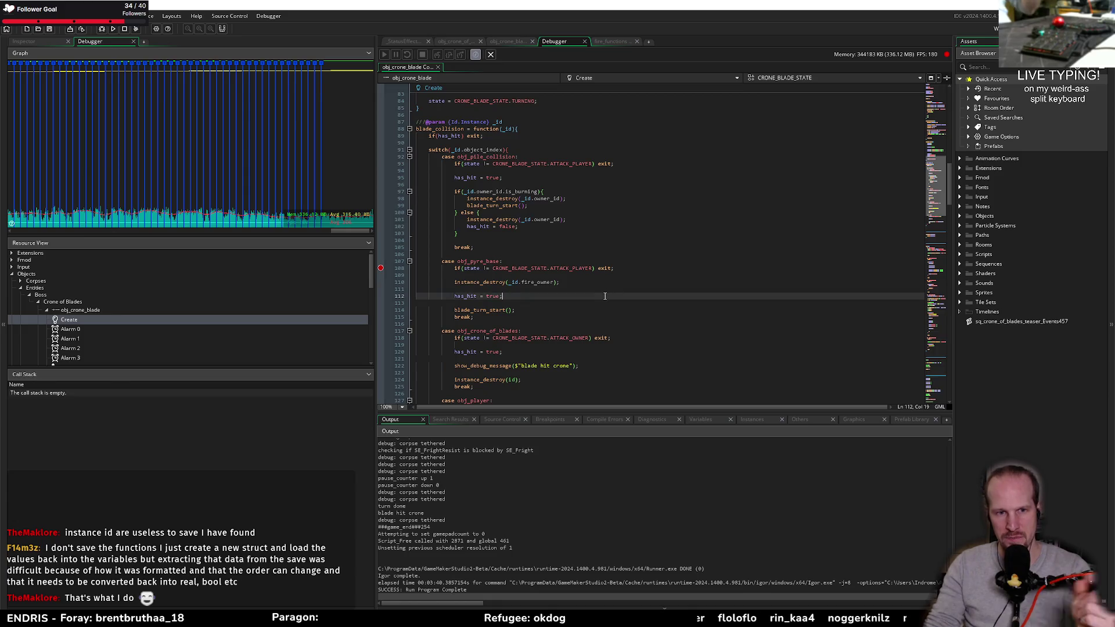
{"action": "left_click", "coordinate": [587, 290]}
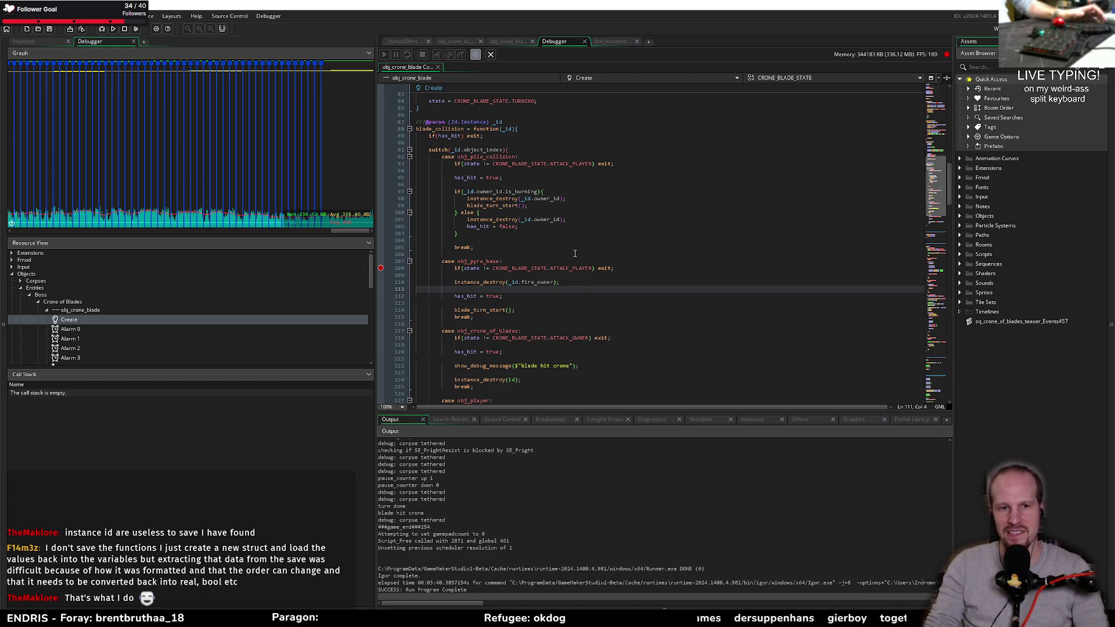
{"action": "left_click", "coordinate": [533, 274]}
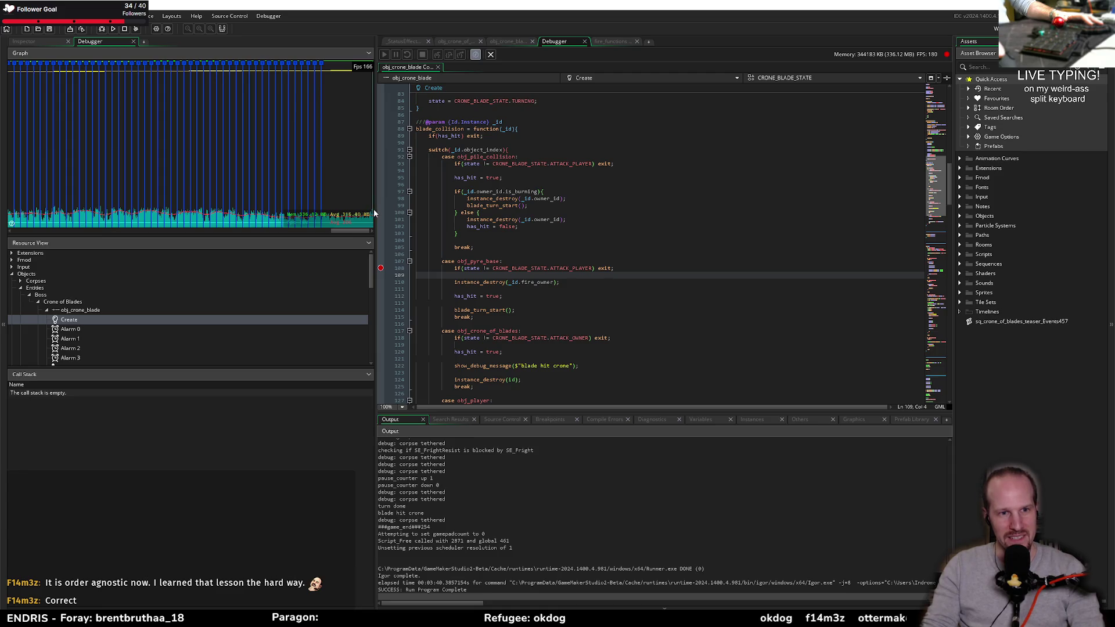
{"action": "left_click", "coordinate": [356, 212]}
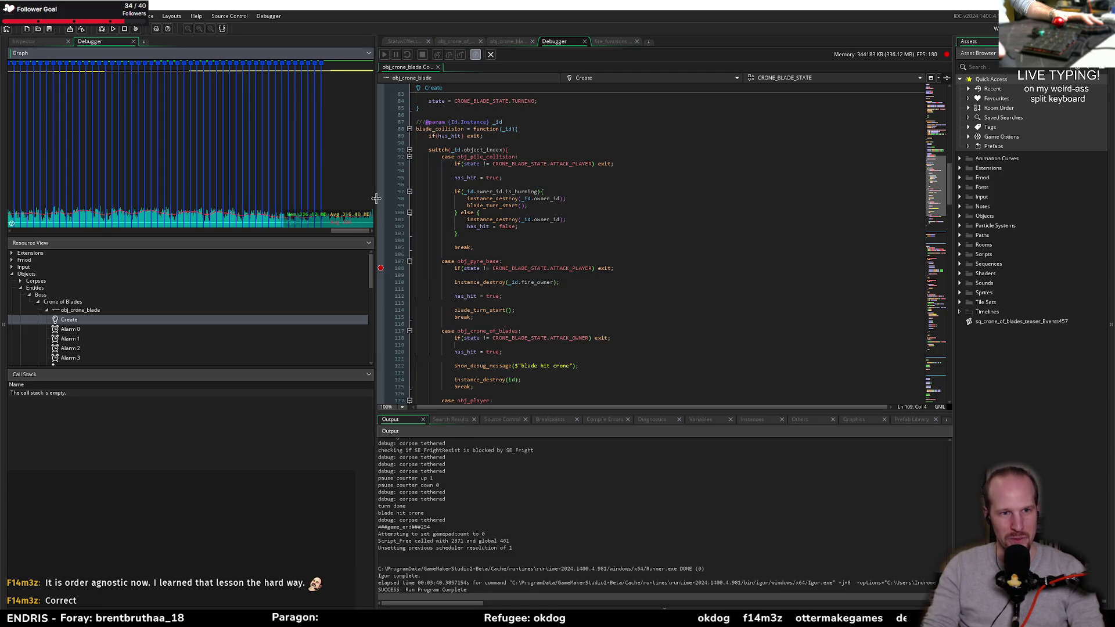
- Widen the code editor and rebuild the game with the debugger attached
{"action": "left_click_drag", "start_coordinate": [377, 199], "coordinate": [225, 196]}
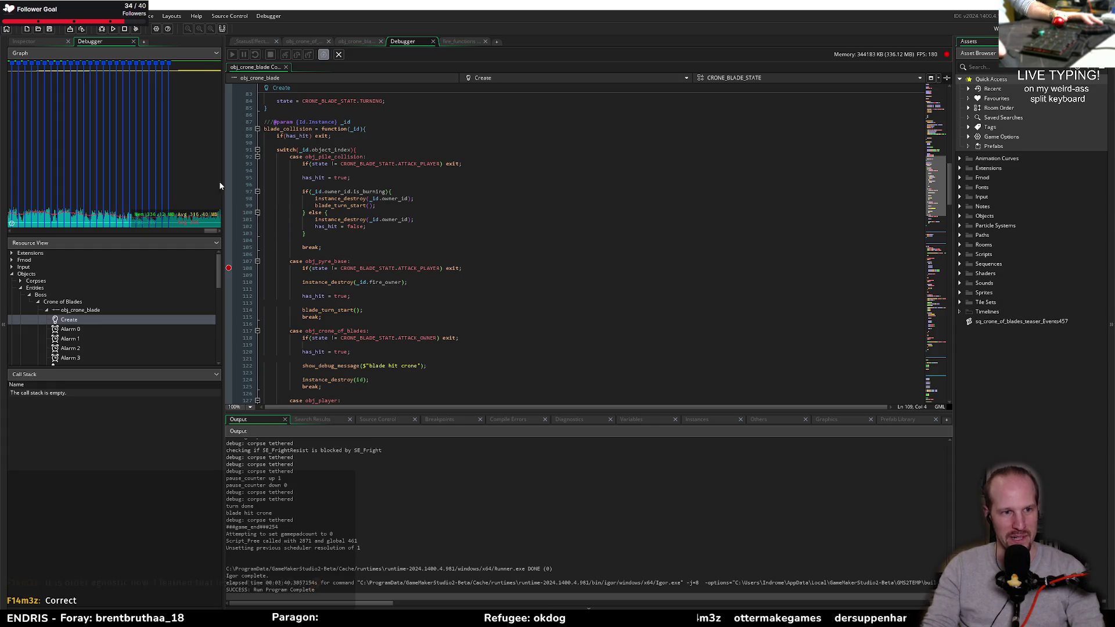
{"action": "left_click", "coordinate": [112, 28]}
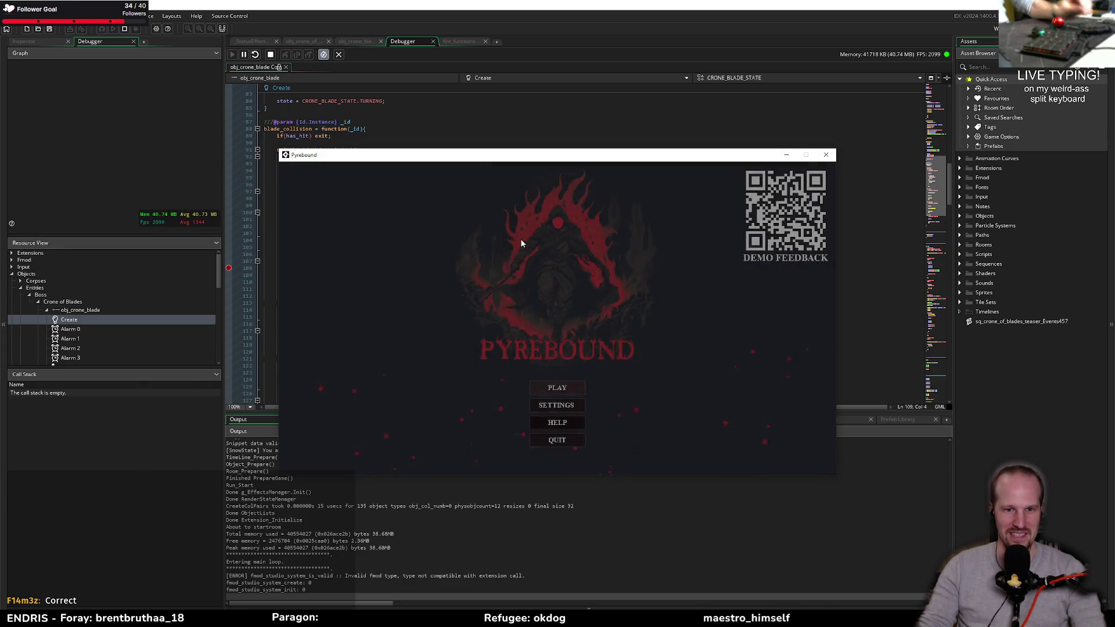
- Start a game from the title screen, attack near the pyre, then close the game window
{"action": "left_click", "coordinate": [559, 389]}
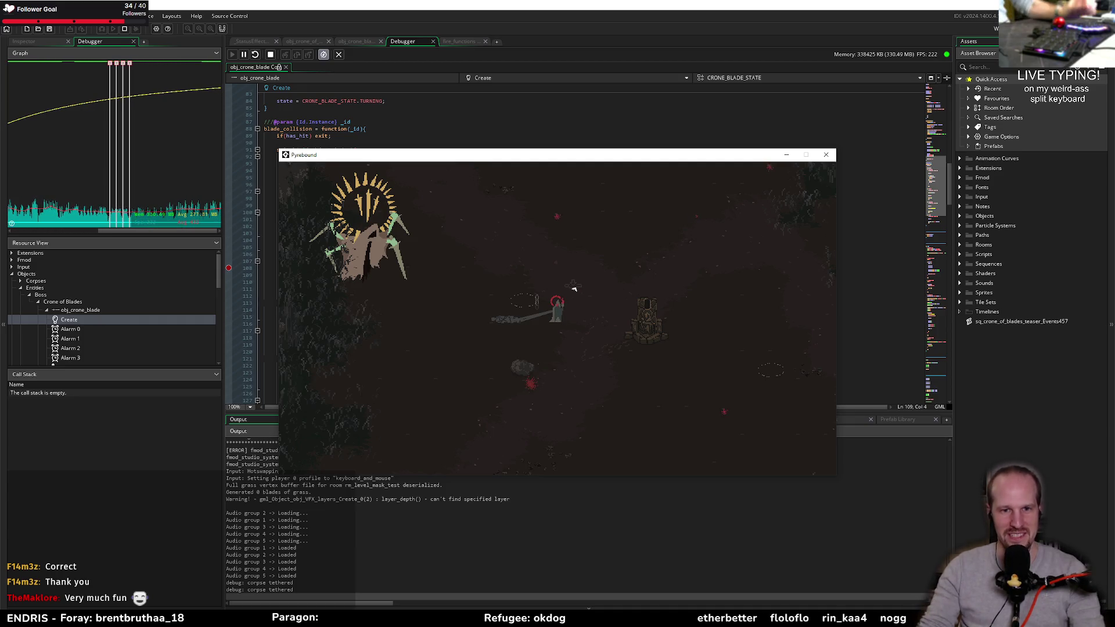
{"action": "left_click", "coordinate": [573, 287]}
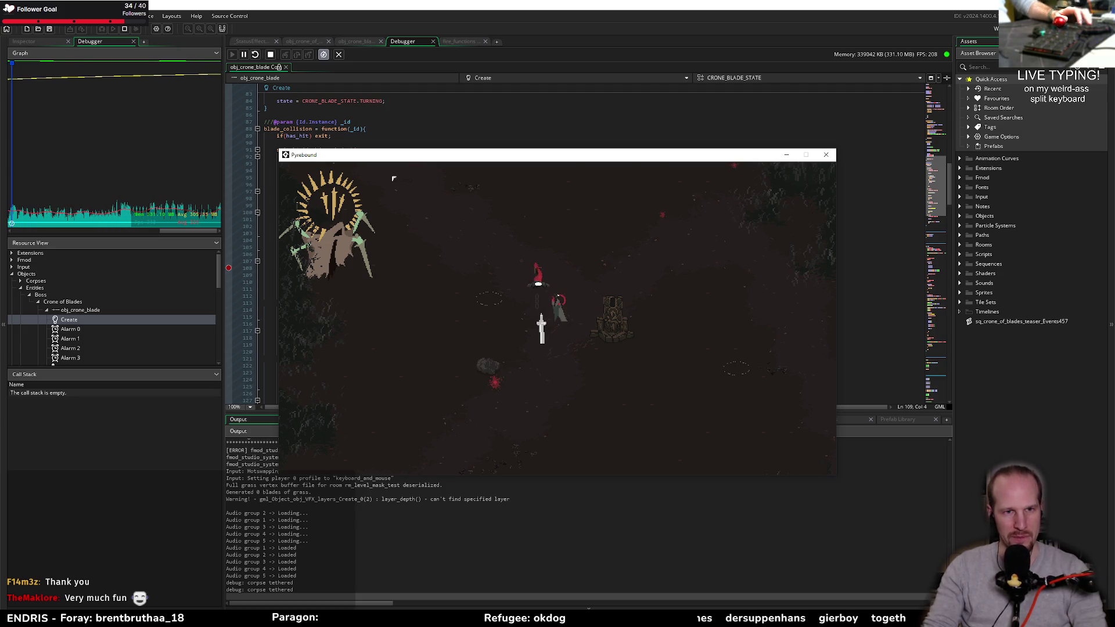
{"action": "left_click_drag", "start_coordinate": [602, 157], "coordinate": [646, 162]}
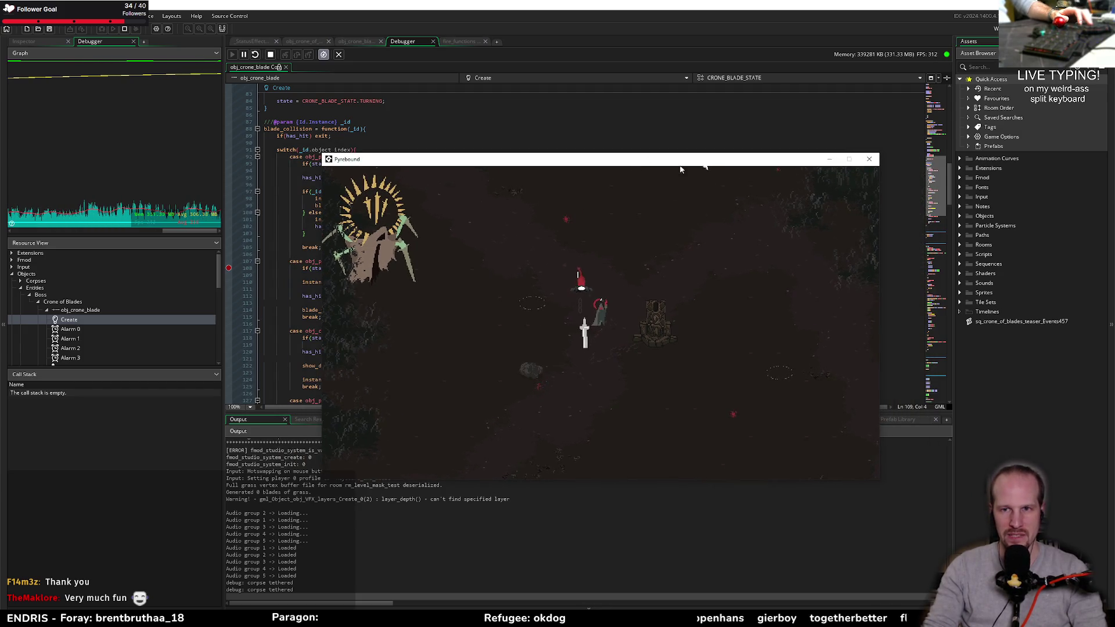
{"action": "left_click", "coordinate": [871, 162]}
- Search the project assets for obj_pyre, then clear and dismiss the search
{"action": "left_click", "coordinate": [524, 243]}
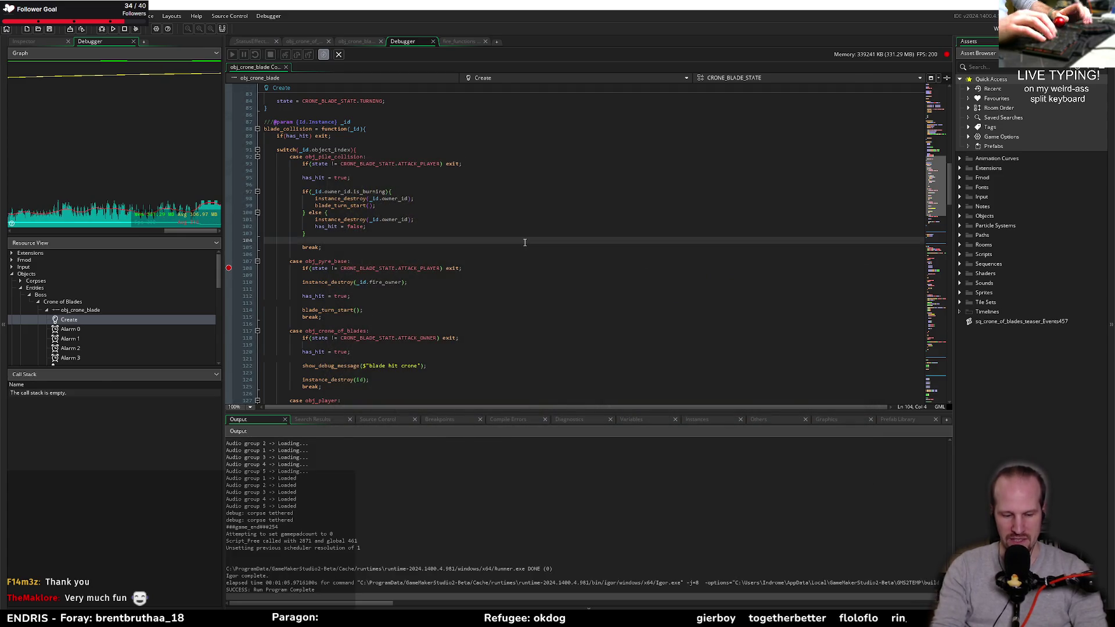
{"action": "key", "text": "ctrl+t"}
{"action": "type", "text": "obj_pyre"}
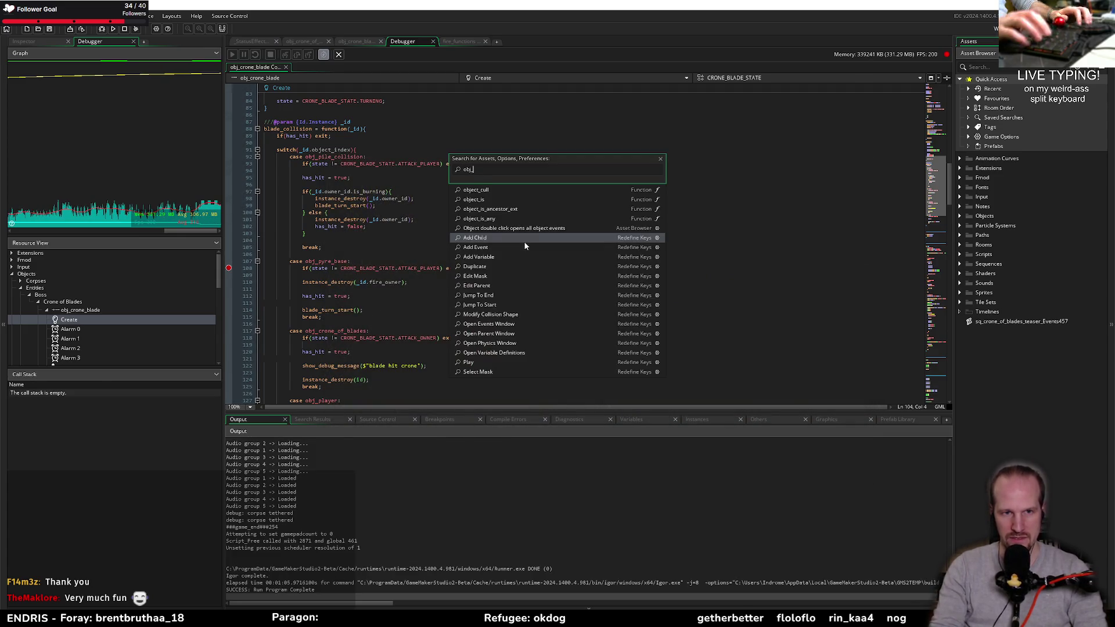
{"action": "key", "text": "ctrl+a"}
{"action": "key", "text": "BackSpace"}
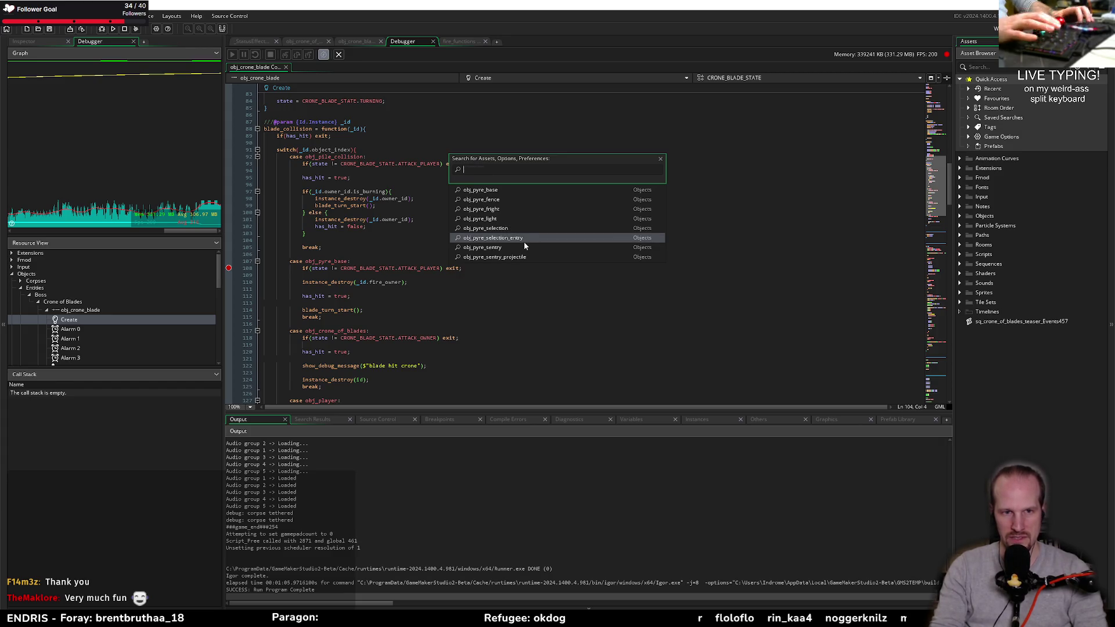
{"action": "left_click", "coordinate": [523, 261]}
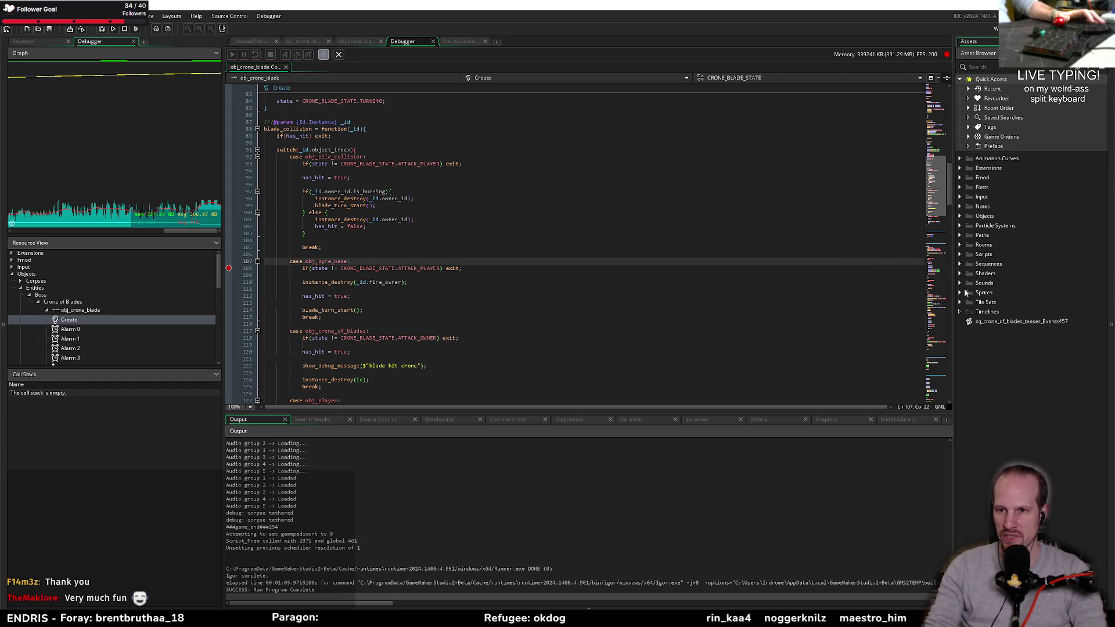
- Open spr_pyre_flame_base_0 from Sprites > Fires > procedural > base and show its collision mask settings
{"action": "left_click", "coordinate": [959, 293]}
{"action": "left_click", "coordinate": [968, 378]}
{"action": "left_click", "coordinate": [977, 388]}
{"action": "left_click", "coordinate": [986, 398]}
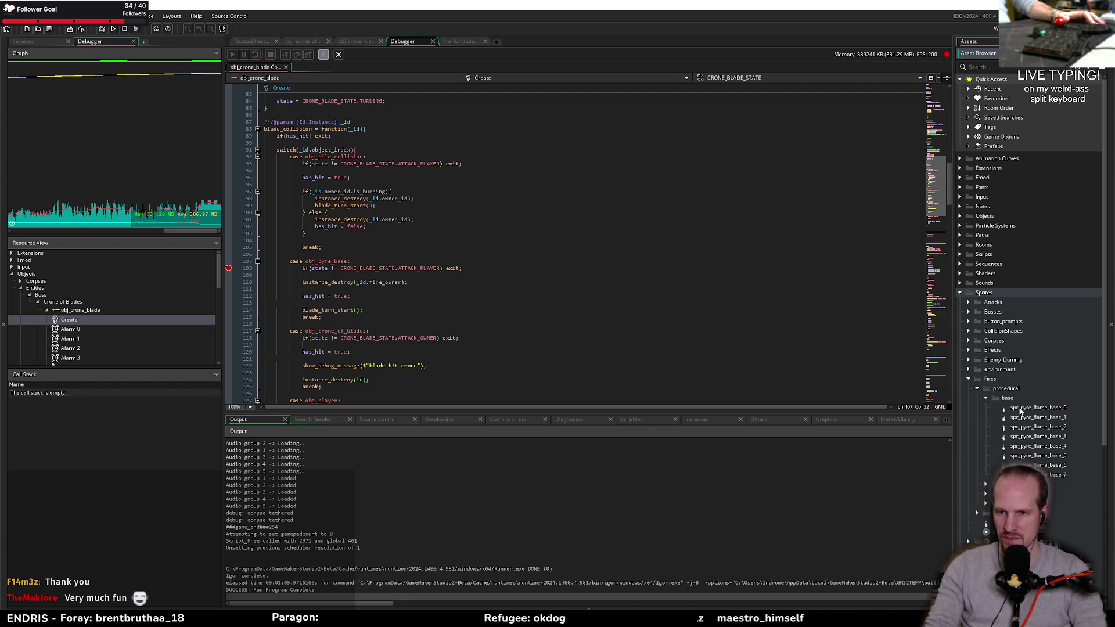
{"action": "double_click", "coordinate": [1022, 407]}
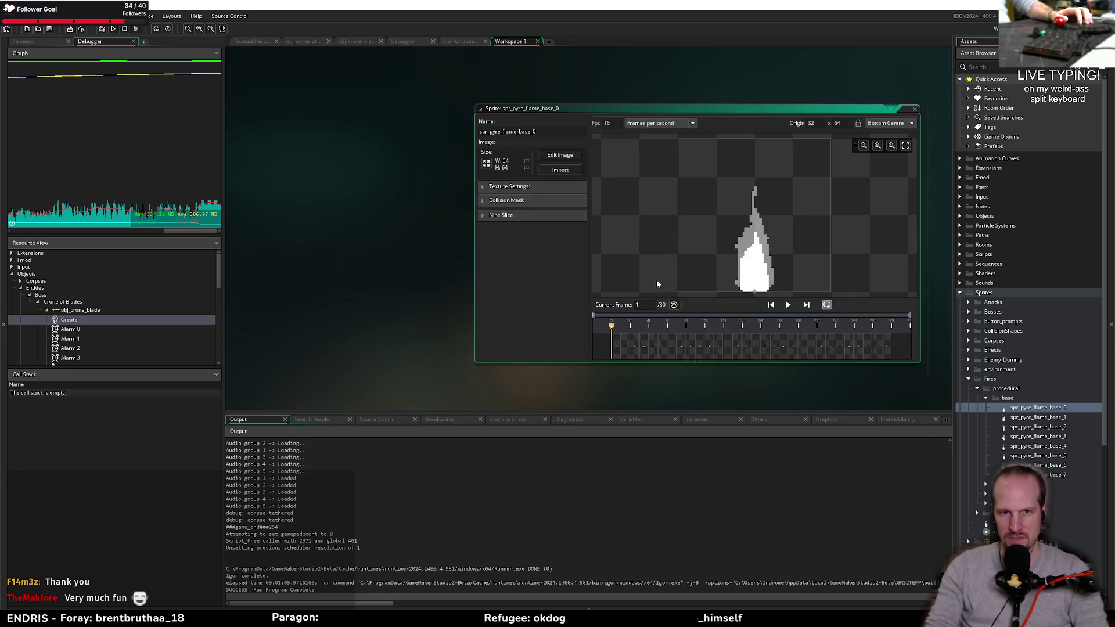
{"action": "left_click", "coordinate": [505, 200]}
{"action": "left_click_drag", "start_coordinate": [674, 110], "coordinate": [499, 93]}
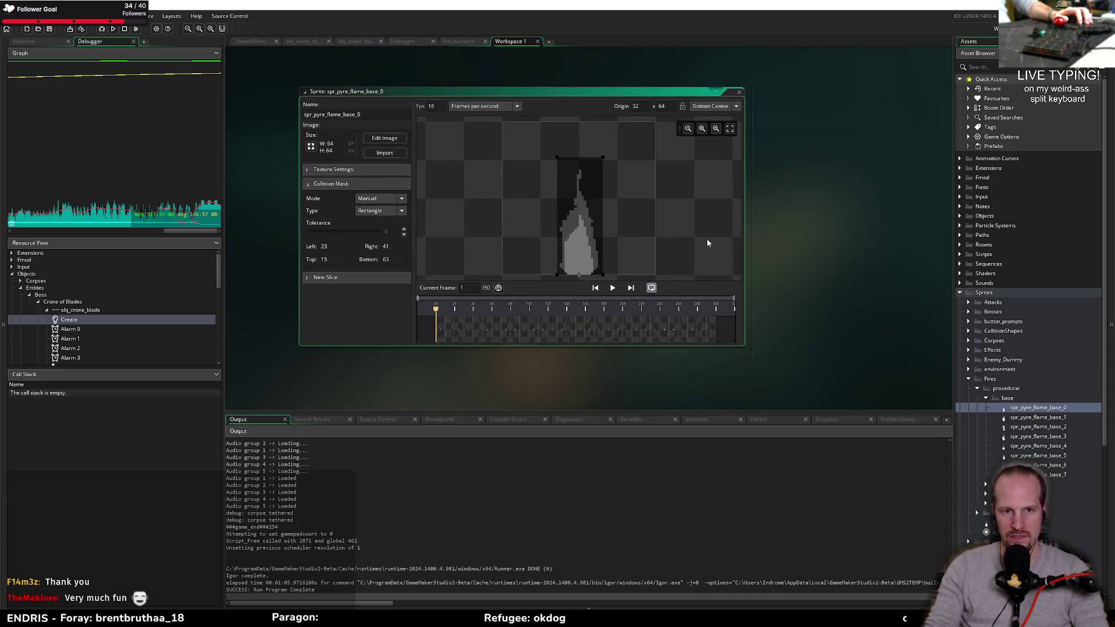
- Select spr_pyre_flame_base_0 through _7 and view their shared Manual collision mask in the Inspector
{"action": "left_click", "coordinate": [1056, 475]}
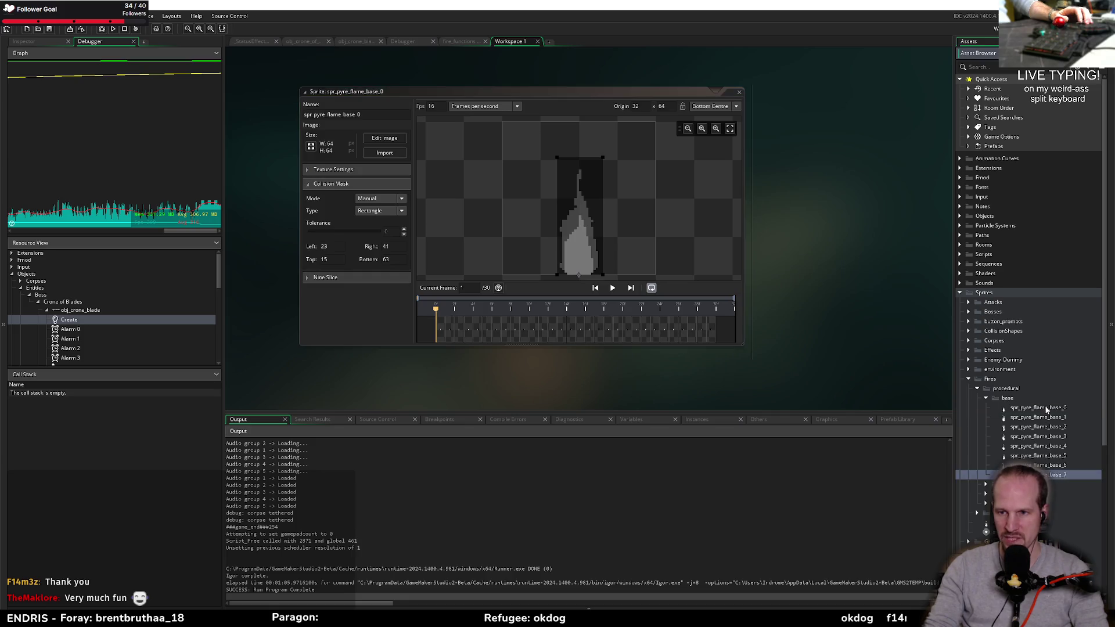
{"action": "left_click", "coordinate": [1046, 410]}
{"action": "left_click", "coordinate": [1054, 475], "text": "shift"}
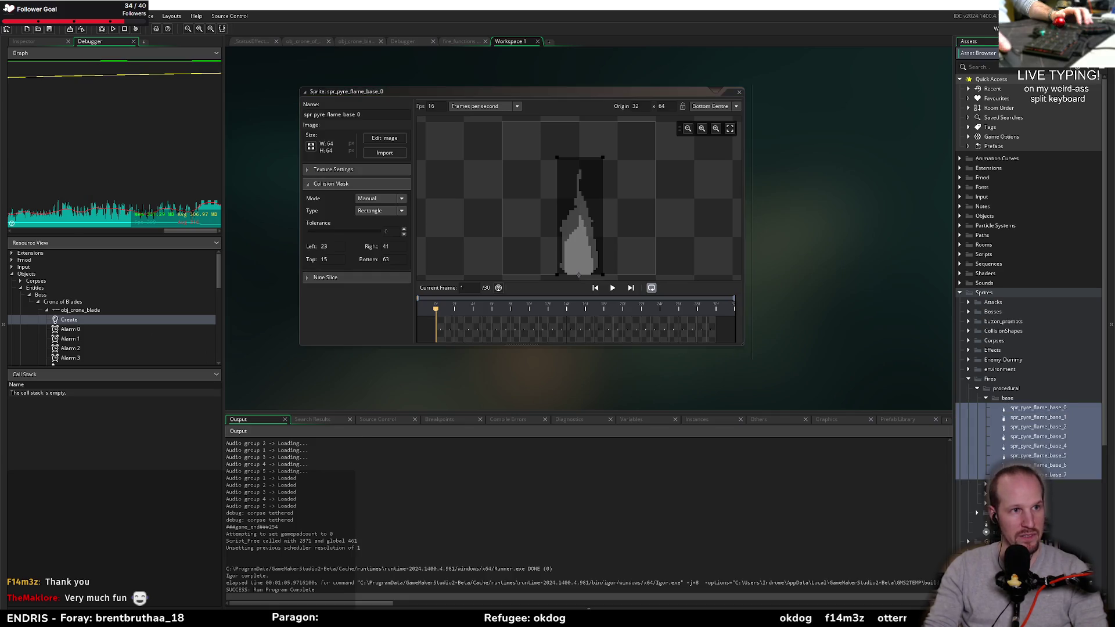
{"action": "left_click", "coordinate": [35, 43]}
{"action": "left_click", "coordinate": [36, 201]}
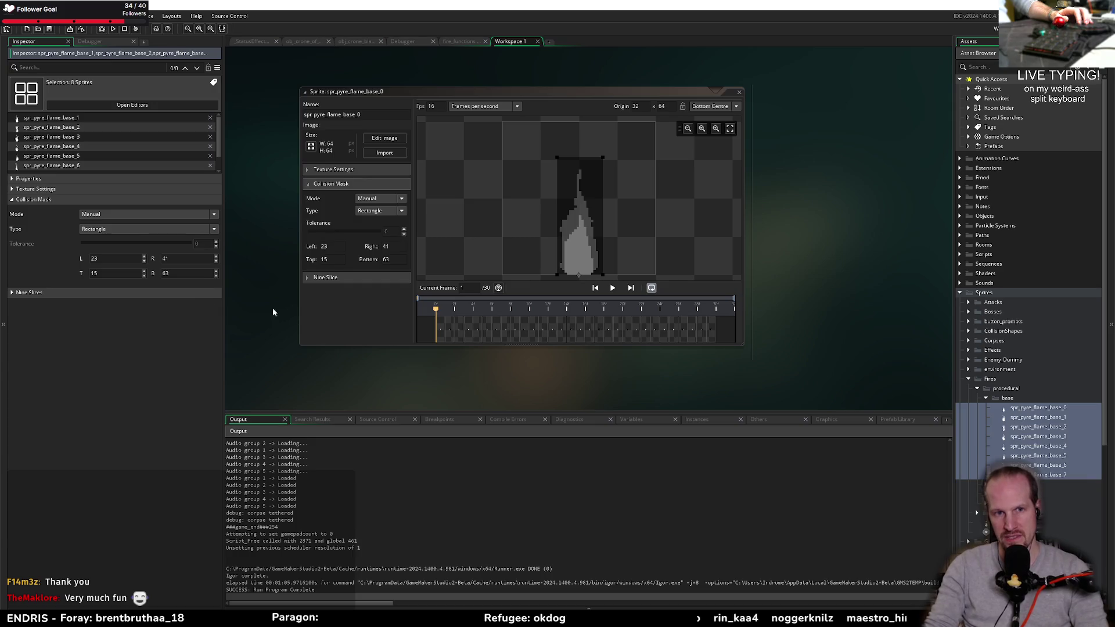
- Launch a new debug run of Pyrebound and put a breakpoint on line 108's obj_pyre_base check
{"action": "left_click", "coordinate": [103, 30]}
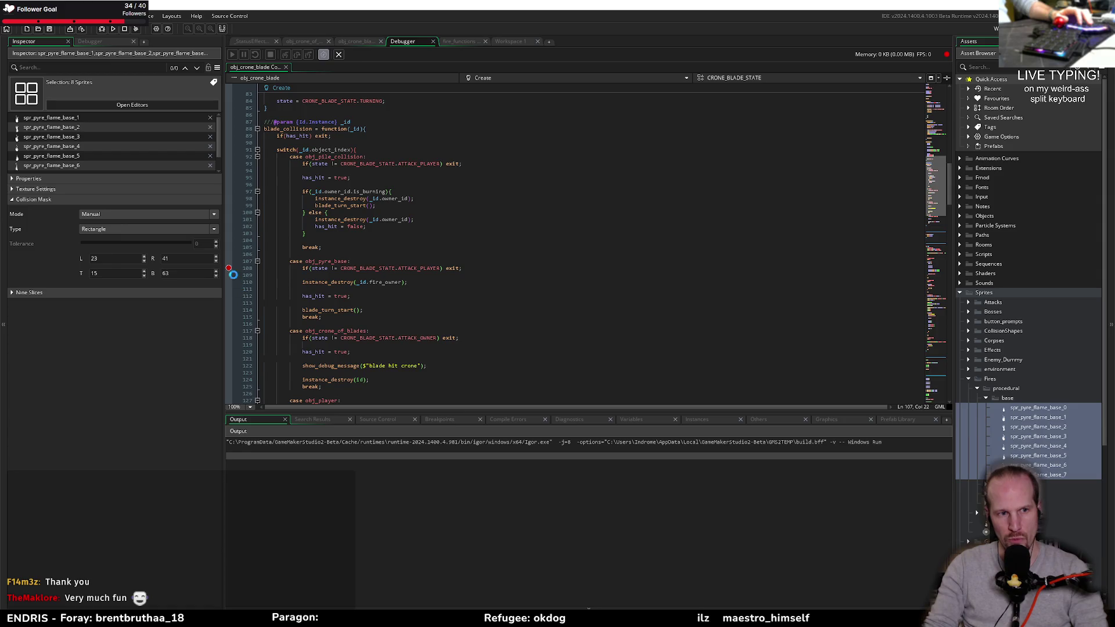
{"action": "left_click", "coordinate": [227, 268]}
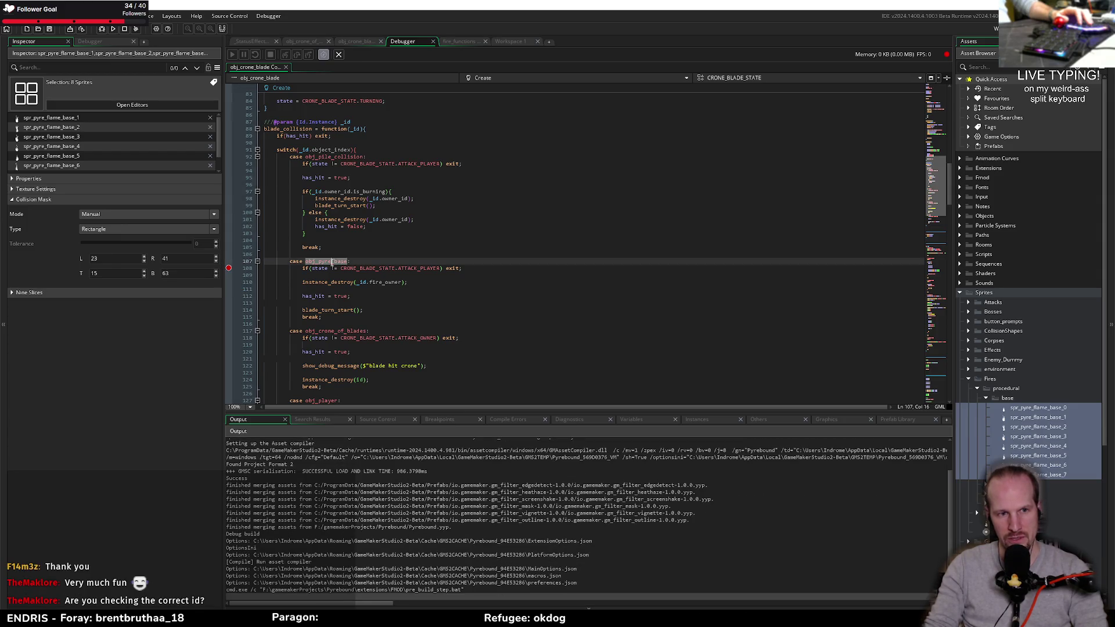
{"action": "scroll", "coordinate": [456, 237], "scroll_direction": "up", "scroll_amount": 10}
{"action": "scroll", "coordinate": [424, 145], "scroll_direction": "down", "scroll_amount": 5}
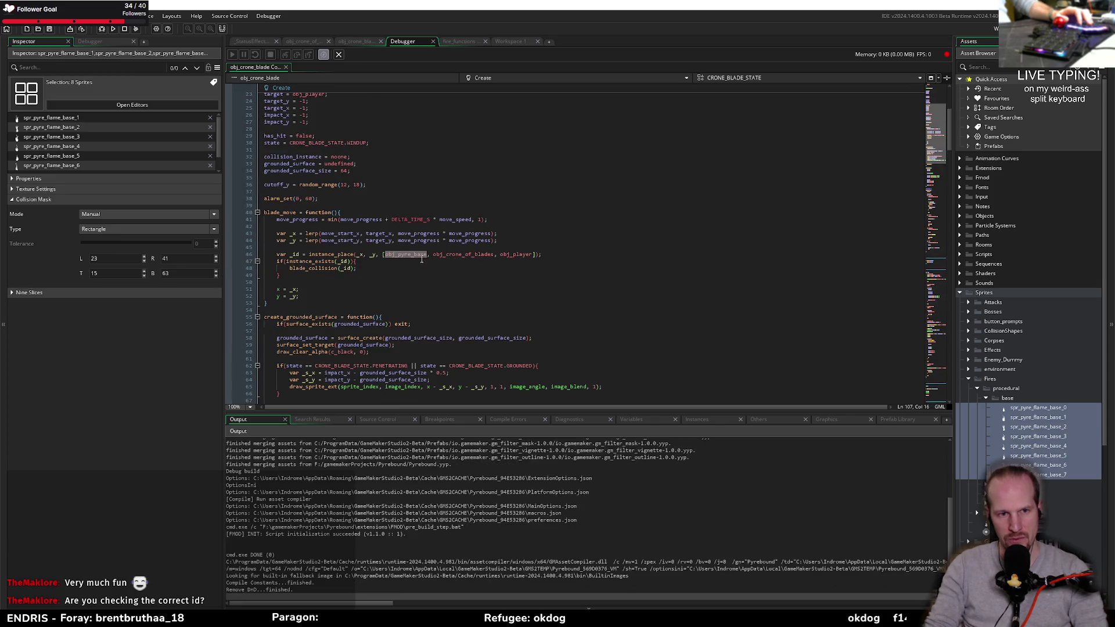
{"action": "scroll", "coordinate": [411, 254], "scroll_direction": "up", "scroll_amount": 5}
{"action": "scroll", "coordinate": [411, 254], "scroll_direction": "down", "scroll_amount": 6}
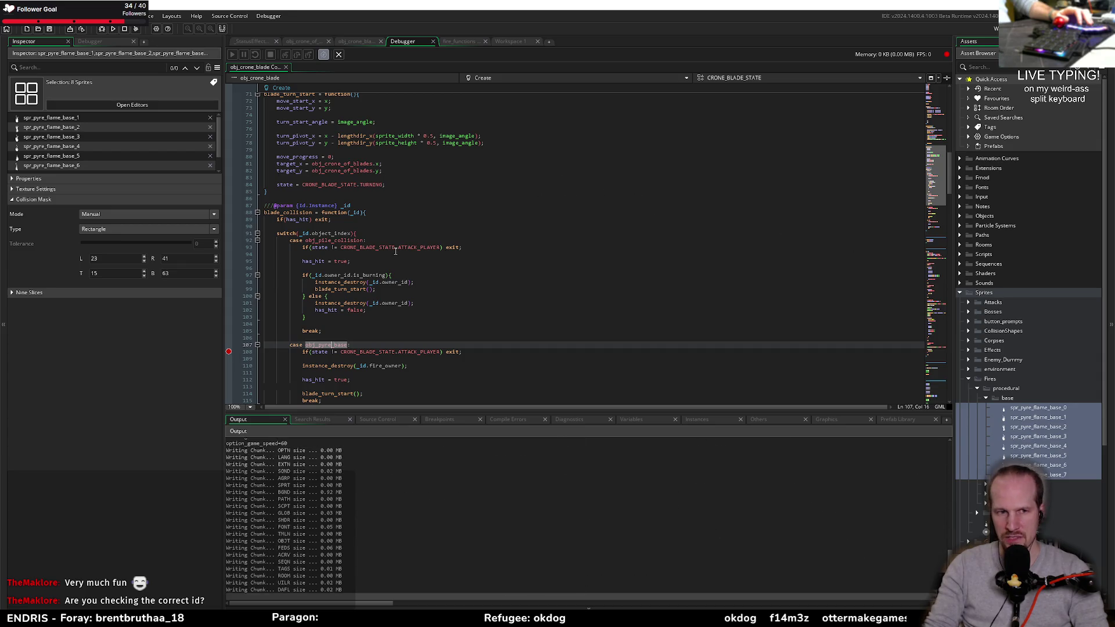
{"action": "scroll", "coordinate": [321, 209], "scroll_direction": "up", "scroll_amount": 8}
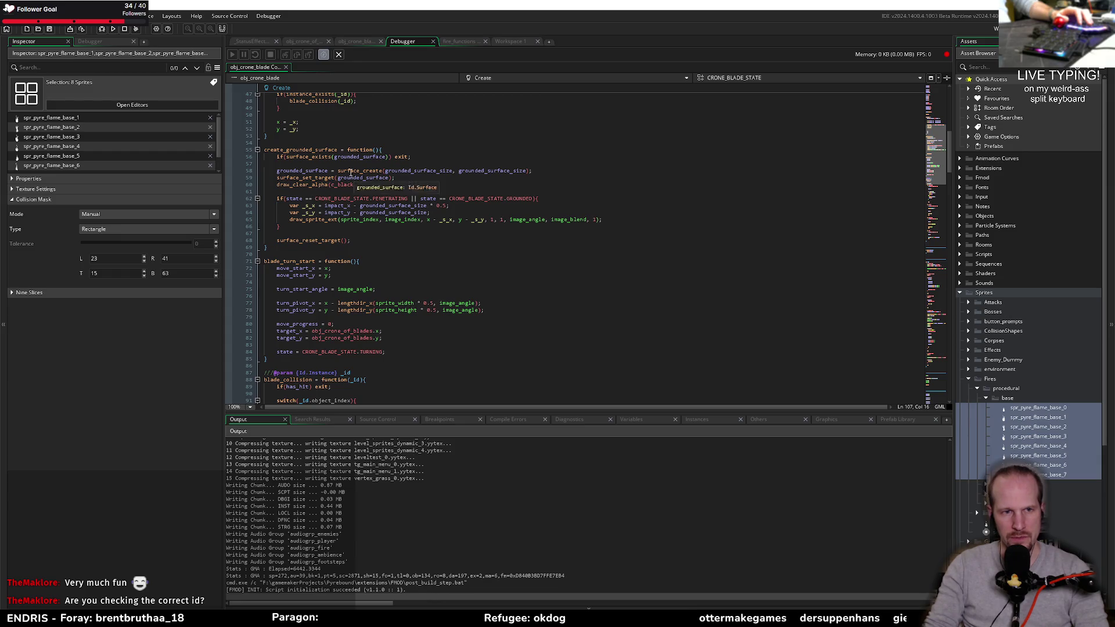
{"action": "scroll", "coordinate": [407, 238], "scroll_direction": "up", "scroll_amount": 6}
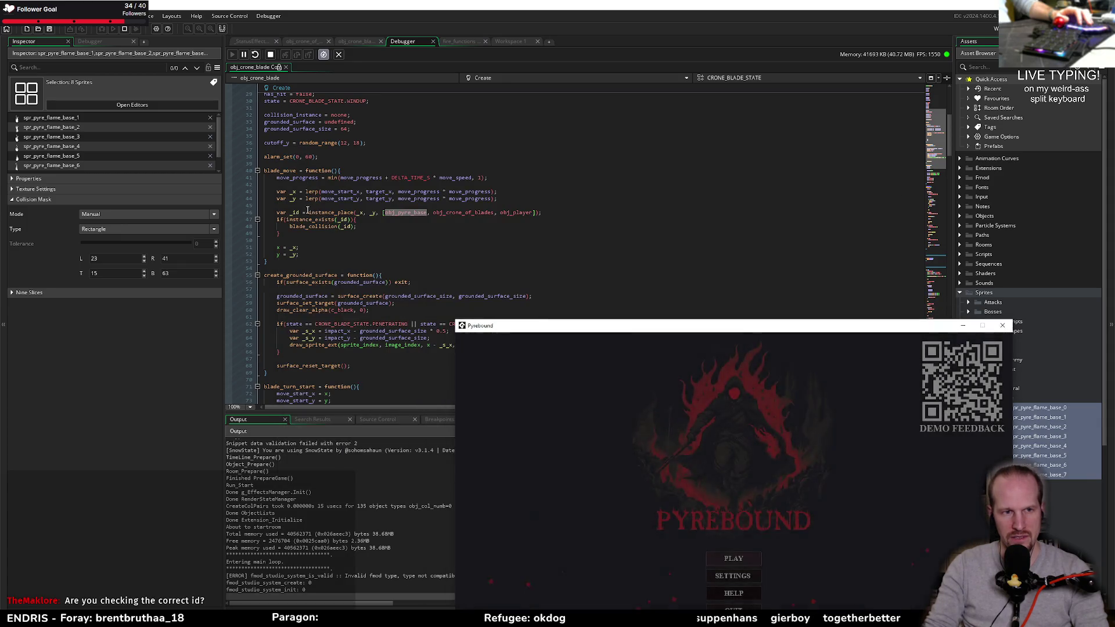
- Highlight the instance_place call and the array of objects it checks
{"action": "left_click", "coordinate": [343, 216]}
{"action": "double_click", "coordinate": [325, 213]}
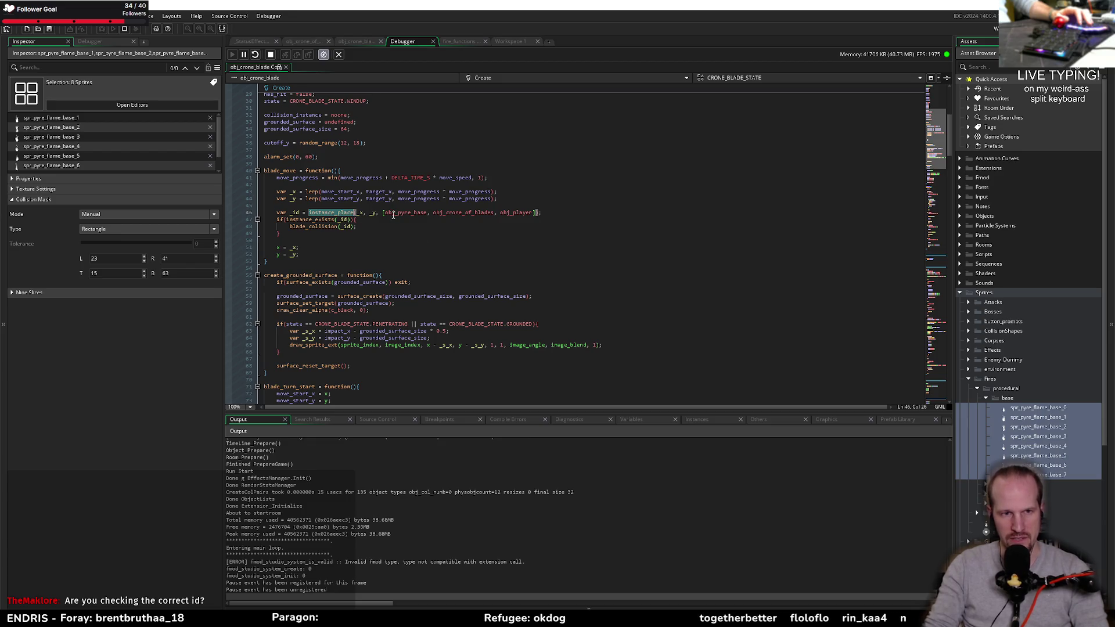
{"action": "left_click_drag", "start_coordinate": [384, 213], "coordinate": [551, 215]}
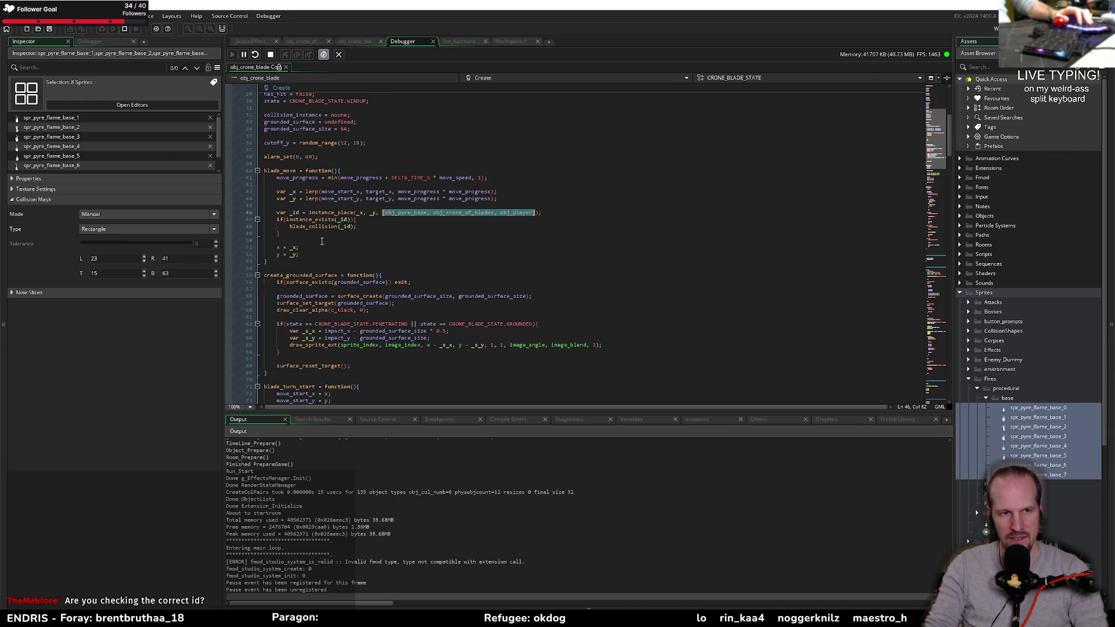
- Inspect the _id passed to blade_collision and its uses at the has_hit check
{"action": "double_click", "coordinate": [314, 227]}
{"action": "double_click", "coordinate": [347, 226]}
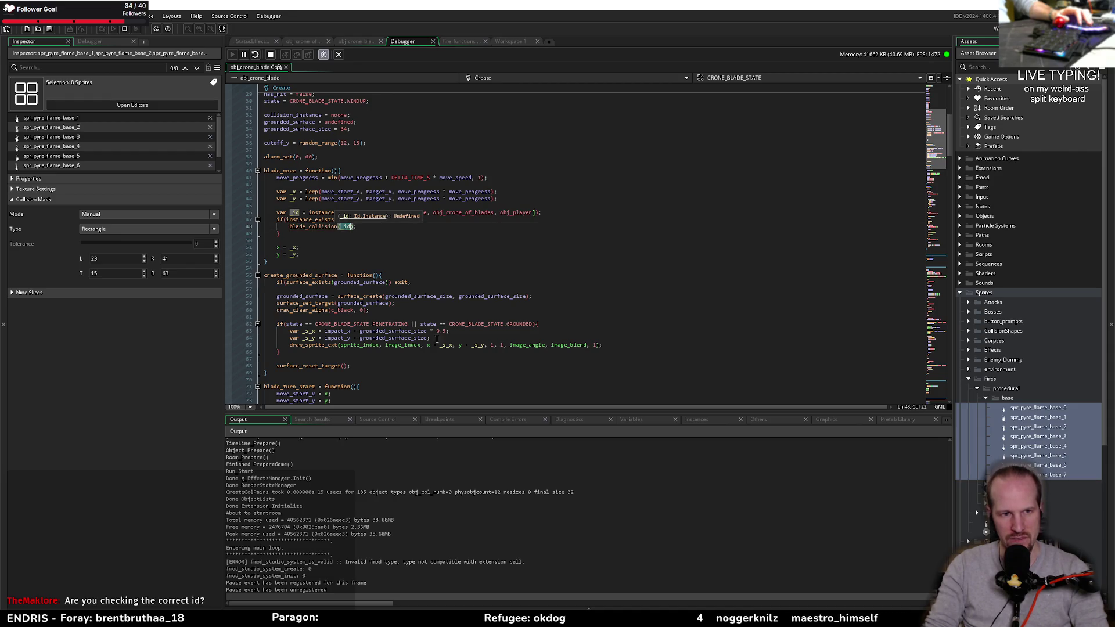
{"action": "scroll", "coordinate": [337, 222], "scroll_direction": "down", "scroll_amount": 15}
{"action": "left_click", "coordinate": [338, 137]}
{"action": "double_click", "coordinate": [346, 122]}
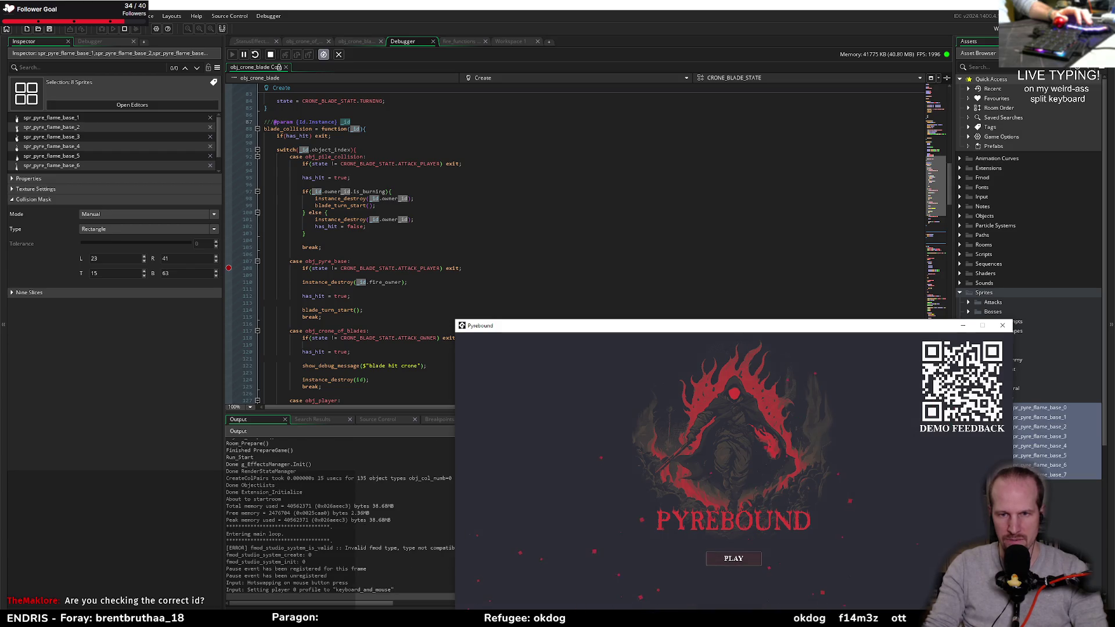
{"action": "left_click_drag", "start_coordinate": [720, 330], "coordinate": [583, 135]}
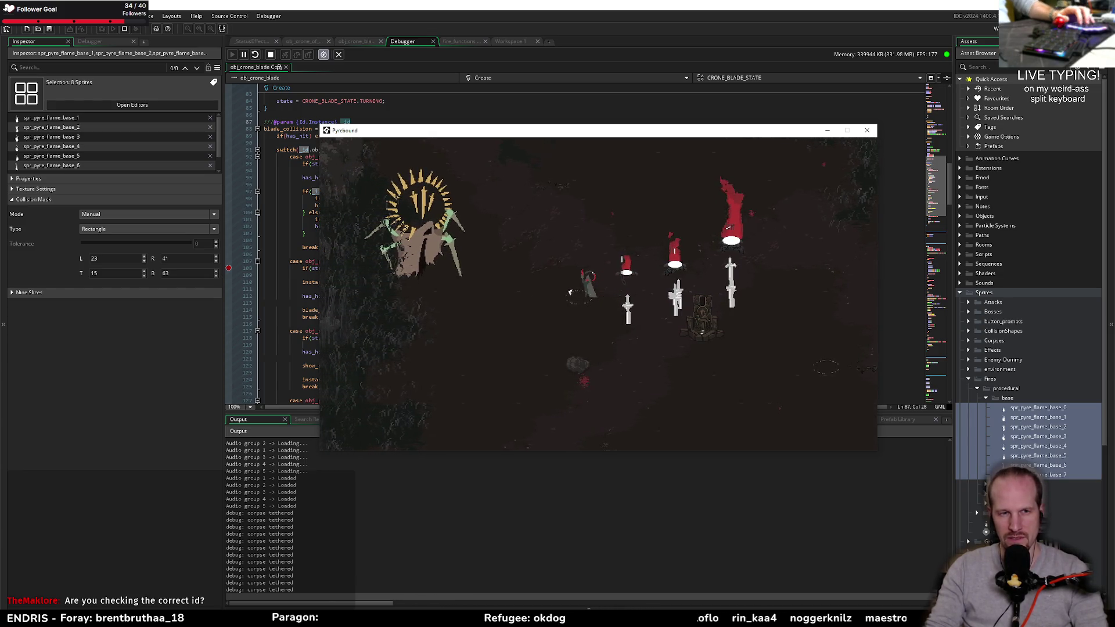
- Add a breakpoint on the has_hit check at line 89
{"action": "left_click", "coordinate": [230, 136]}
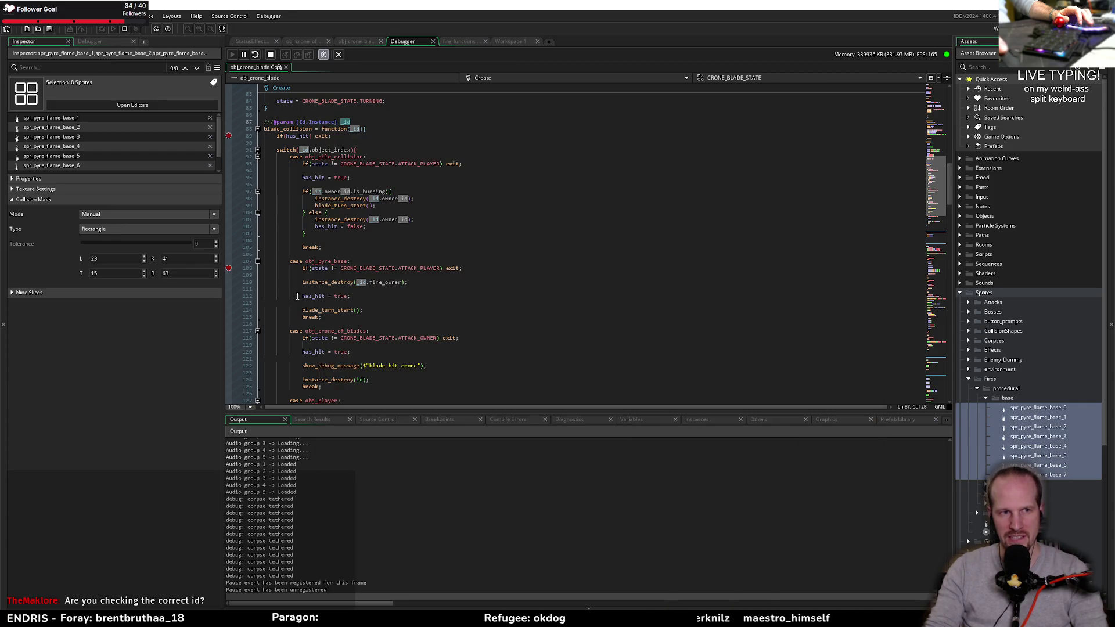
- Move the breakpoint to has_hit, let the game hit it, and step over to the switch on _id.object_index
{"action": "left_click", "coordinate": [229, 268]}
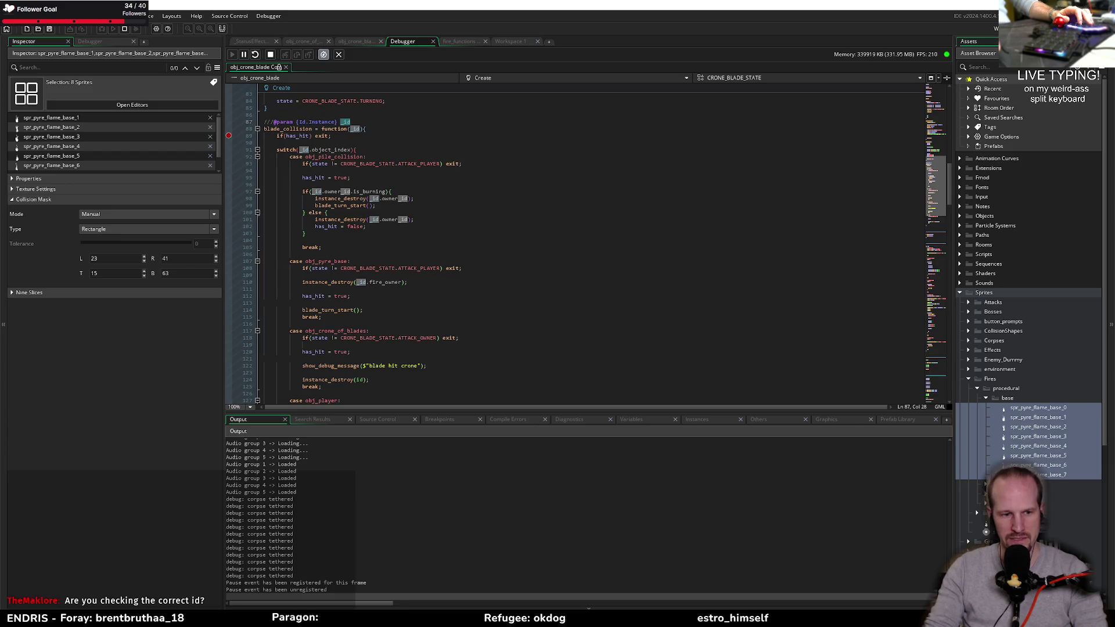
{"action": "key", "text": "alt+Tab"}
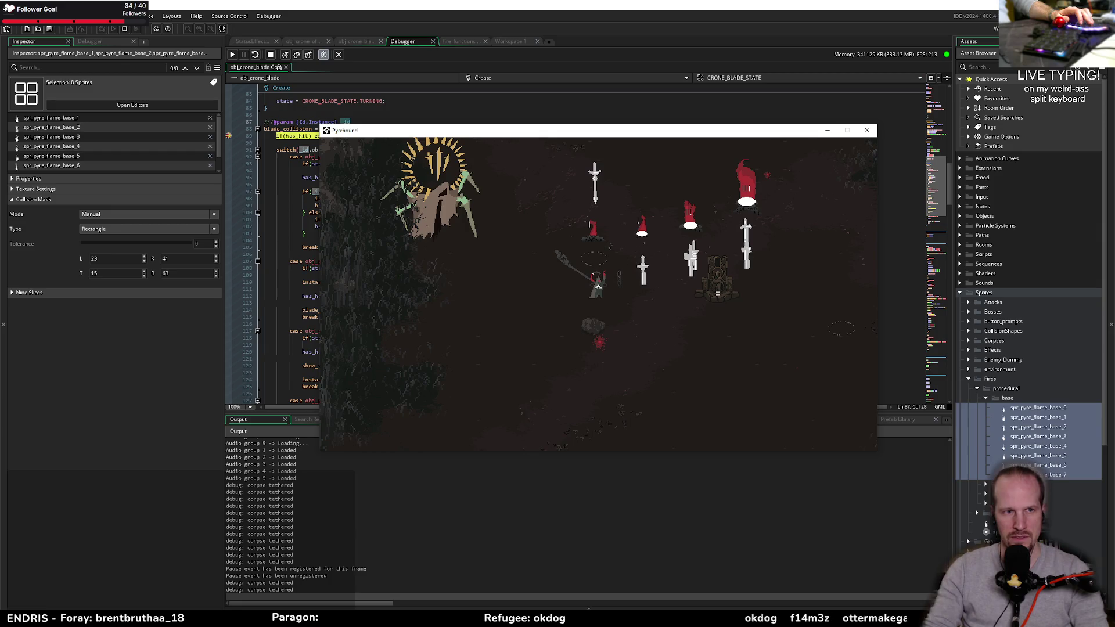
{"action": "mouse_move", "coordinate": [457, 134]}
{"action": "left_mouse_down"}
{"action": "mouse_move", "coordinate": [641, 245]}
{"action": "mouse_move", "coordinate": [644, 276]}
{"action": "left_mouse_up"}
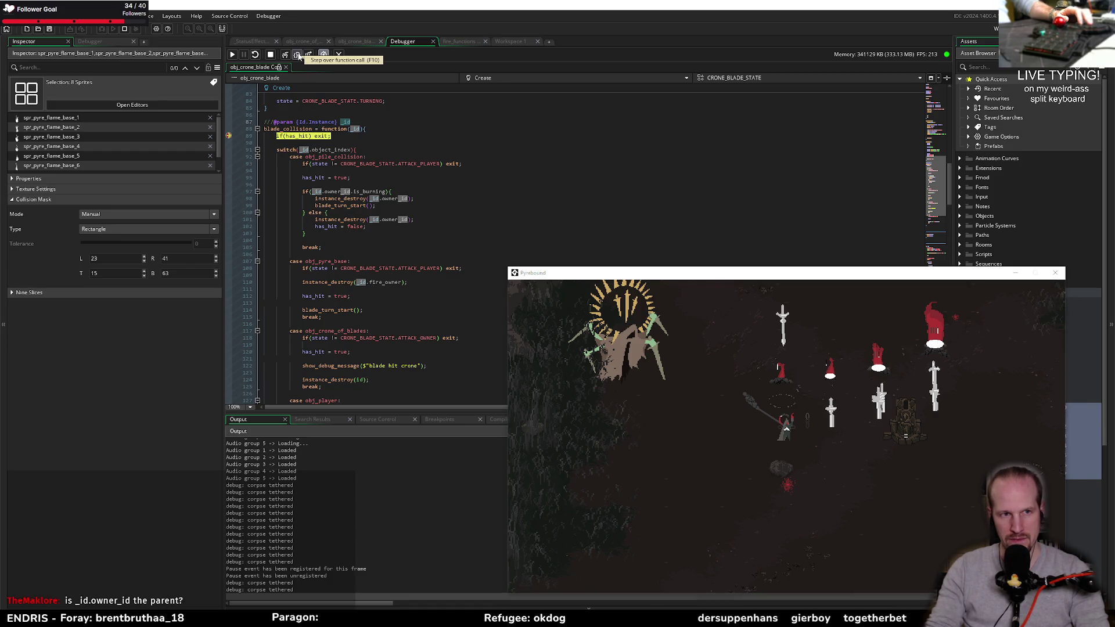
{"action": "left_click", "coordinate": [298, 55]}
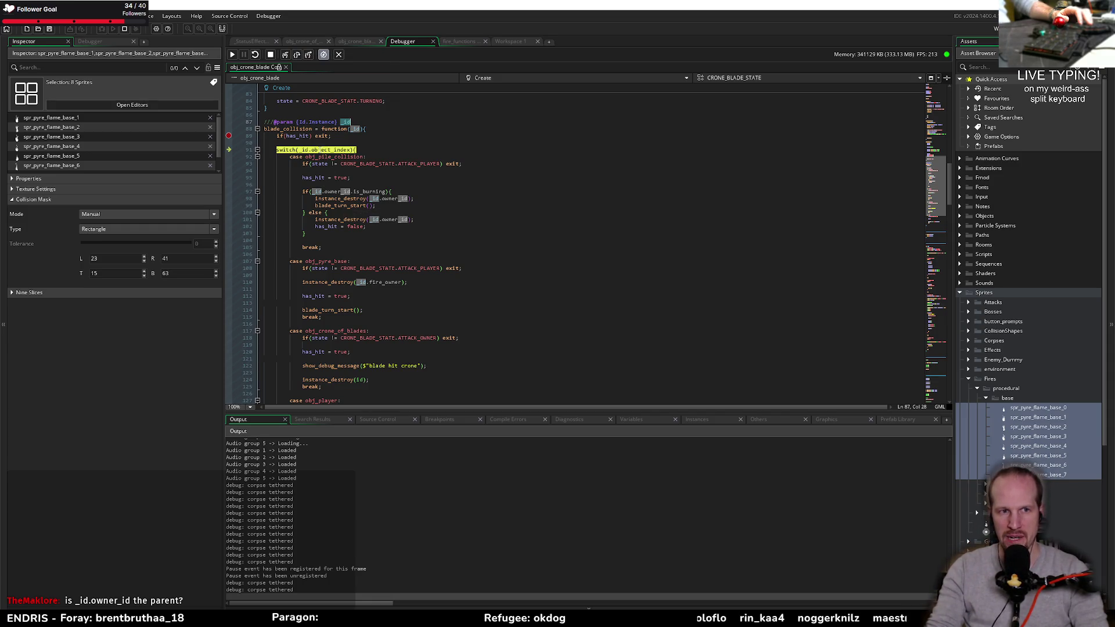
{"action": "left_click_drag", "start_coordinate": [319, 156], "coordinate": [416, 235]}
- Inspect the first case's object name and its owner_id uses in the burning check and instance_destroy
{"action": "left_click", "coordinate": [397, 228]}
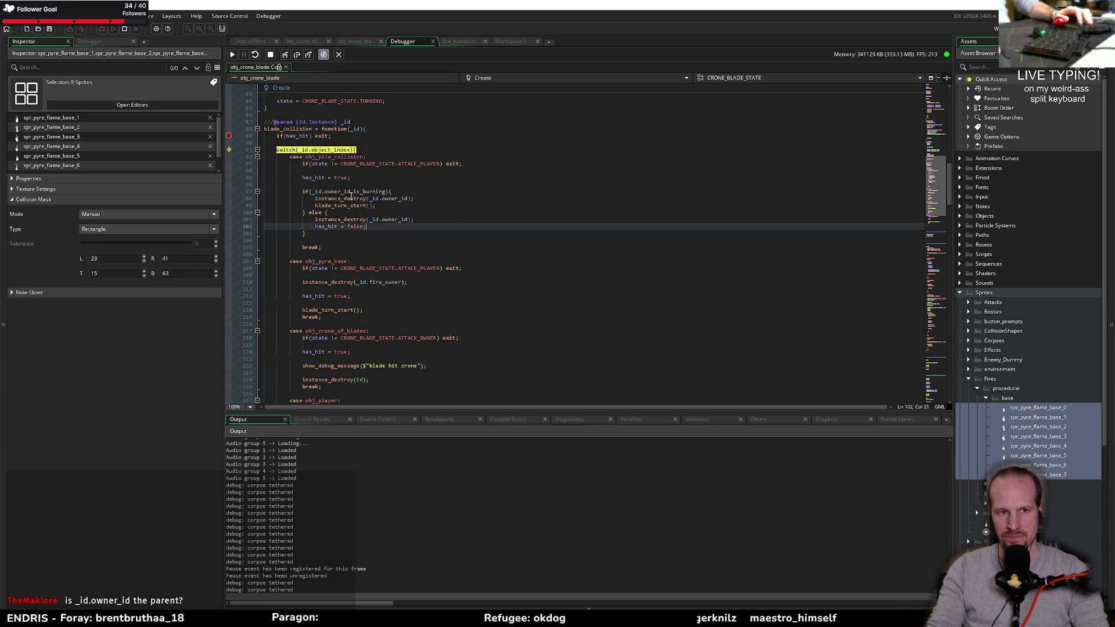
{"action": "double_click", "coordinate": [315, 157]}
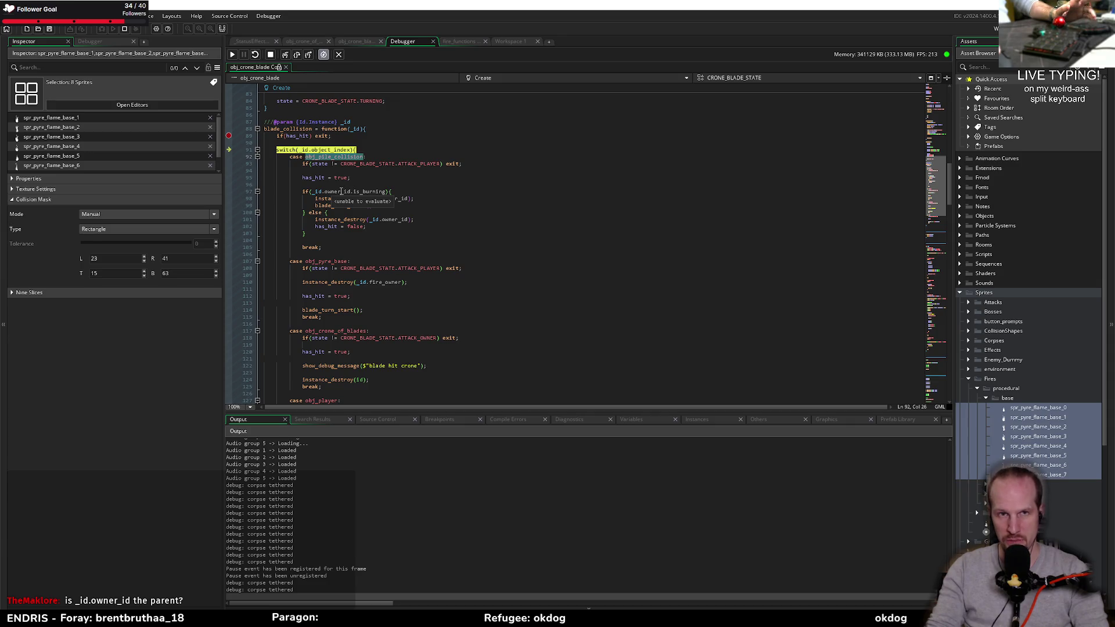
{"action": "double_click", "coordinate": [338, 191]}
{"action": "double_click", "coordinate": [398, 199]}
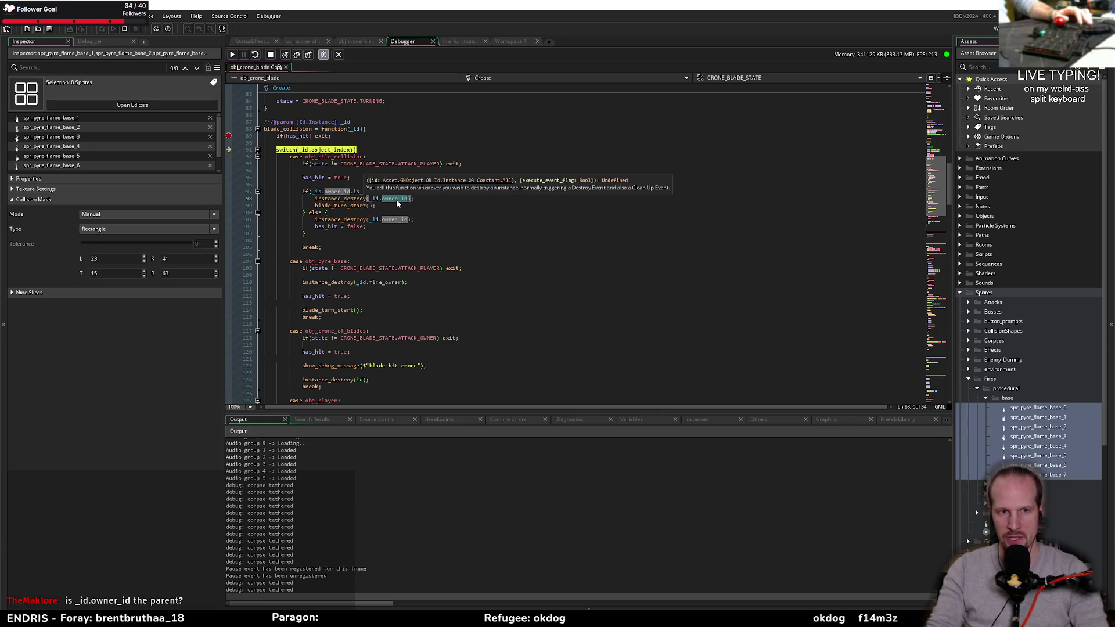
- Check fire_owner in the pyre case and open the obj_pyre_base object
{"action": "left_click", "coordinate": [391, 248]}
{"action": "double_click", "coordinate": [384, 283]}
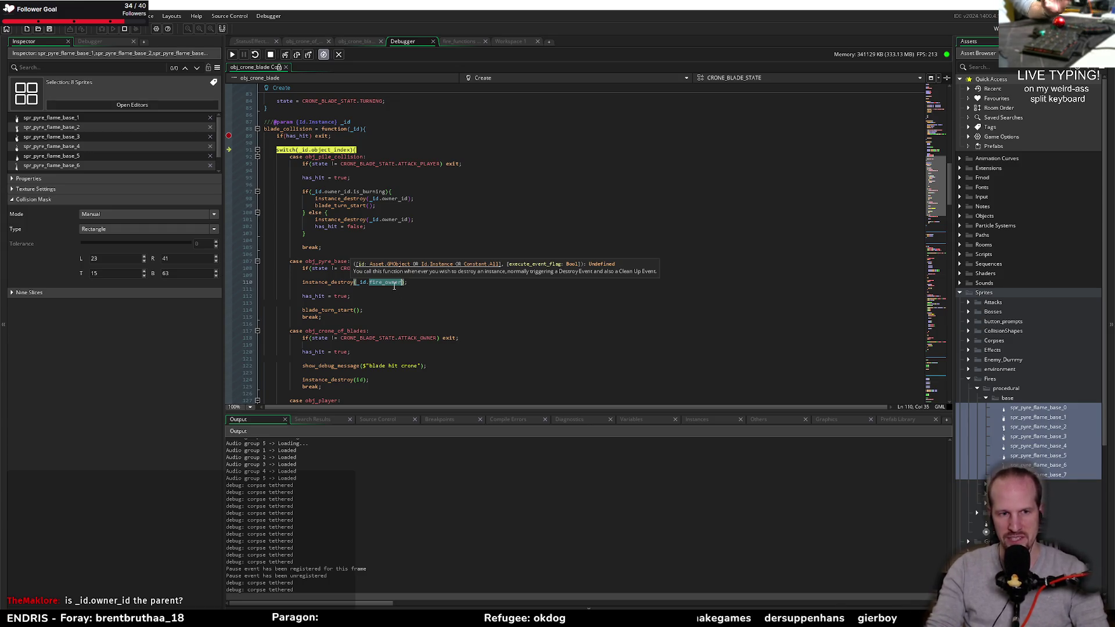
{"action": "mouse_move", "coordinate": [394, 284]}
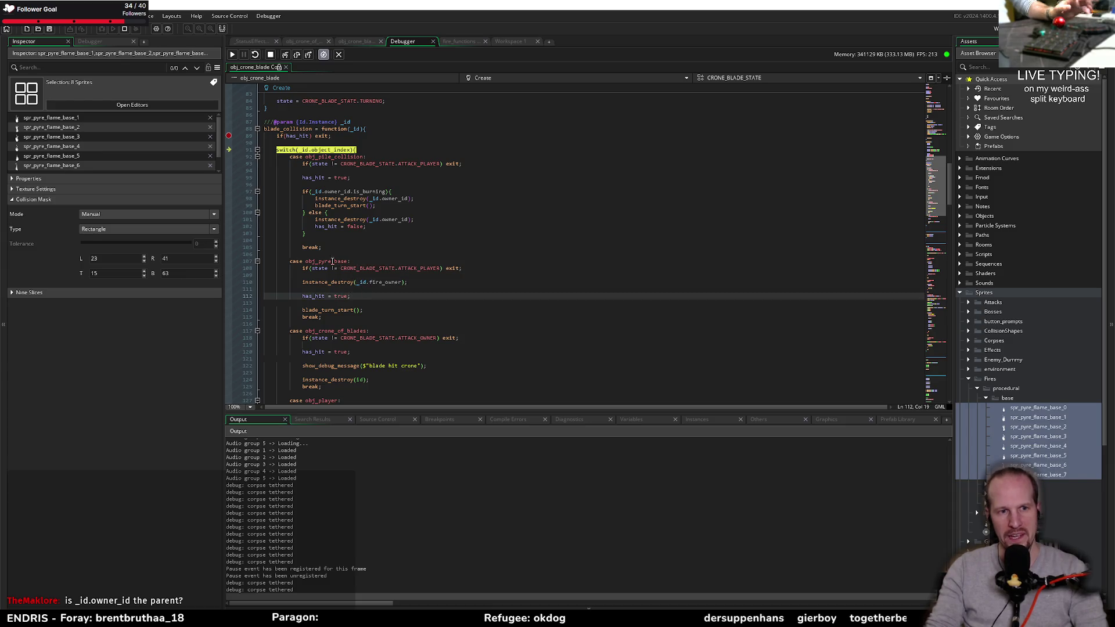
{"action": "middle_click", "coordinate": [328, 263]}
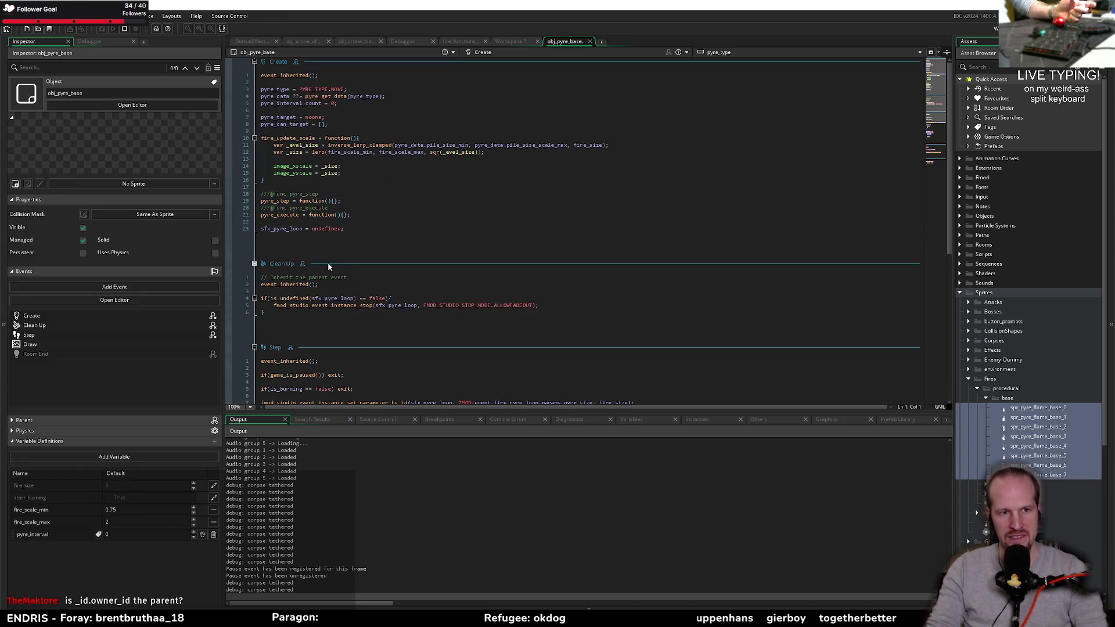
- Confirm obj_pyre_base's parent is obj_fire_diminishing, then close both object tabs
{"action": "left_click", "coordinate": [24, 420]}
{"action": "double_click", "coordinate": [52, 435]}
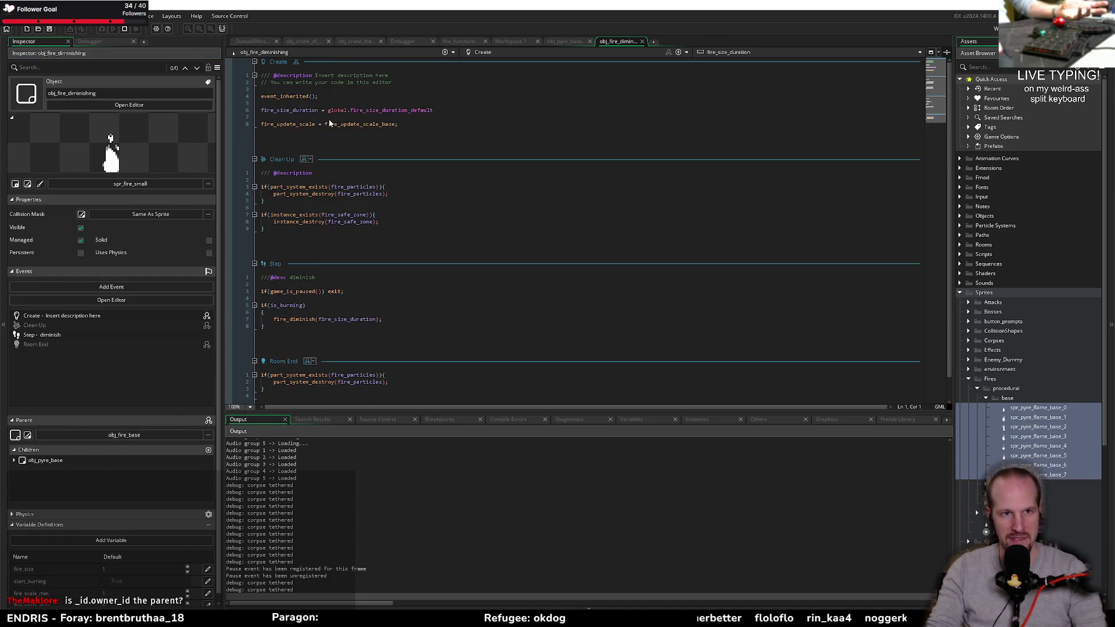
{"action": "middle_click", "coordinate": [617, 45]}
{"action": "middle_click", "coordinate": [572, 41]}
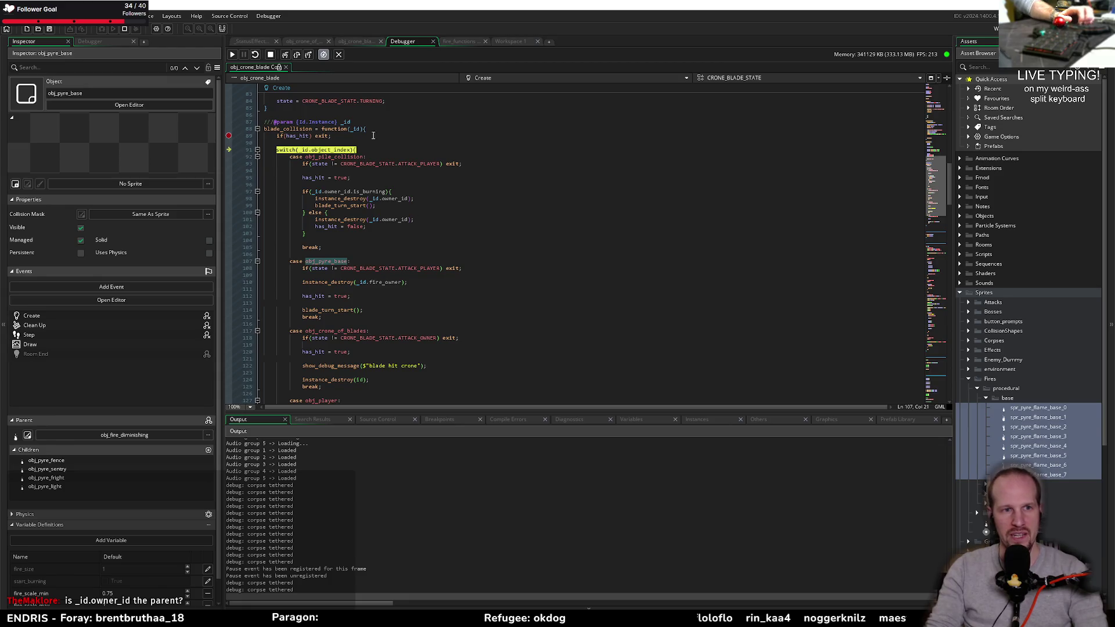
- Return to the halted obj_pyre_base case code and show the debugger's local variables
{"action": "left_click", "coordinate": [367, 226]}
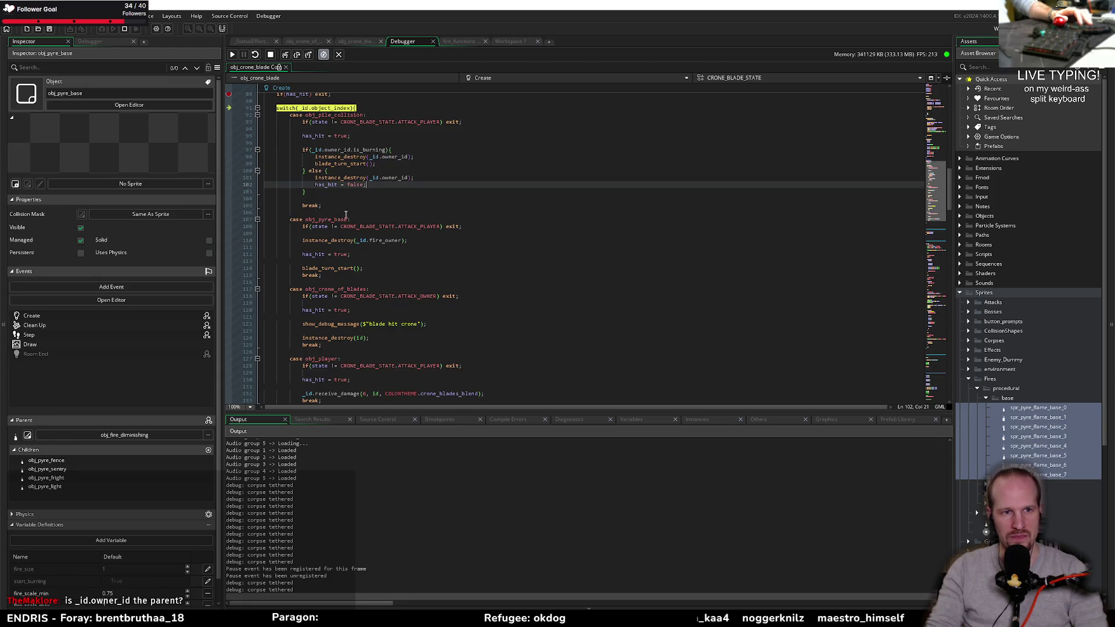
{"action": "left_click", "coordinate": [331, 233]}
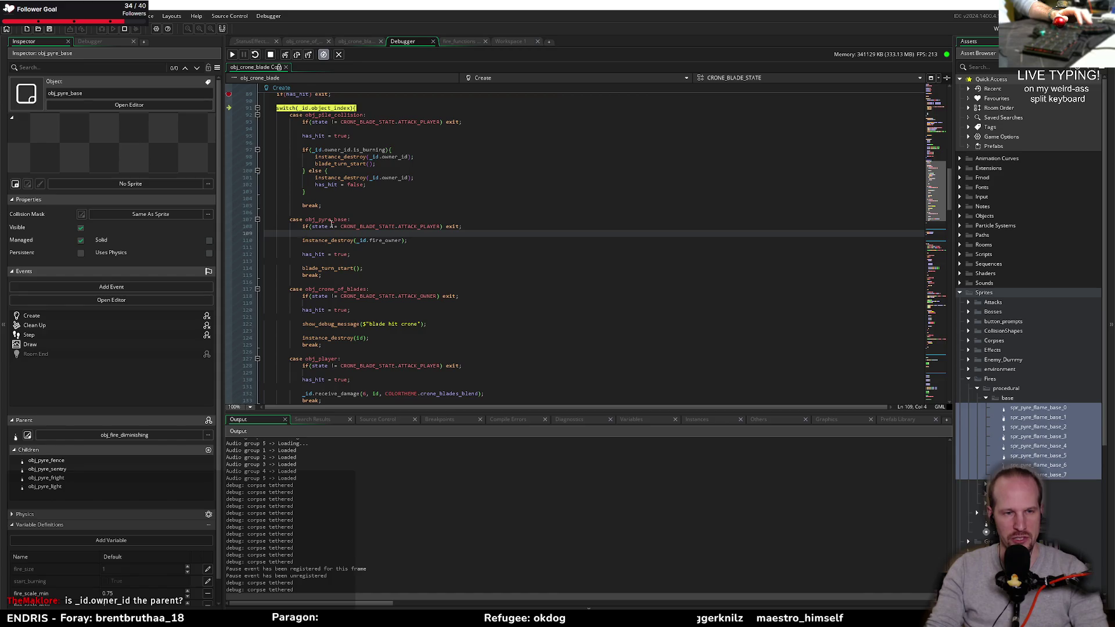
{"action": "scroll", "coordinate": [331, 224], "scroll_direction": "up", "scroll_amount": 2}
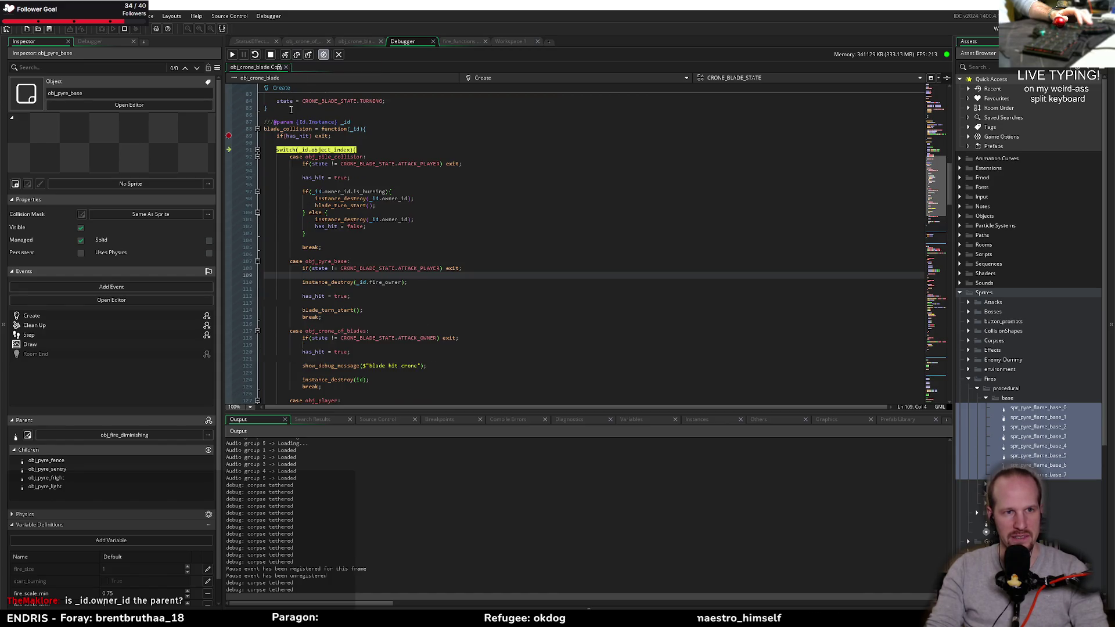
{"action": "left_click", "coordinate": [658, 418]}
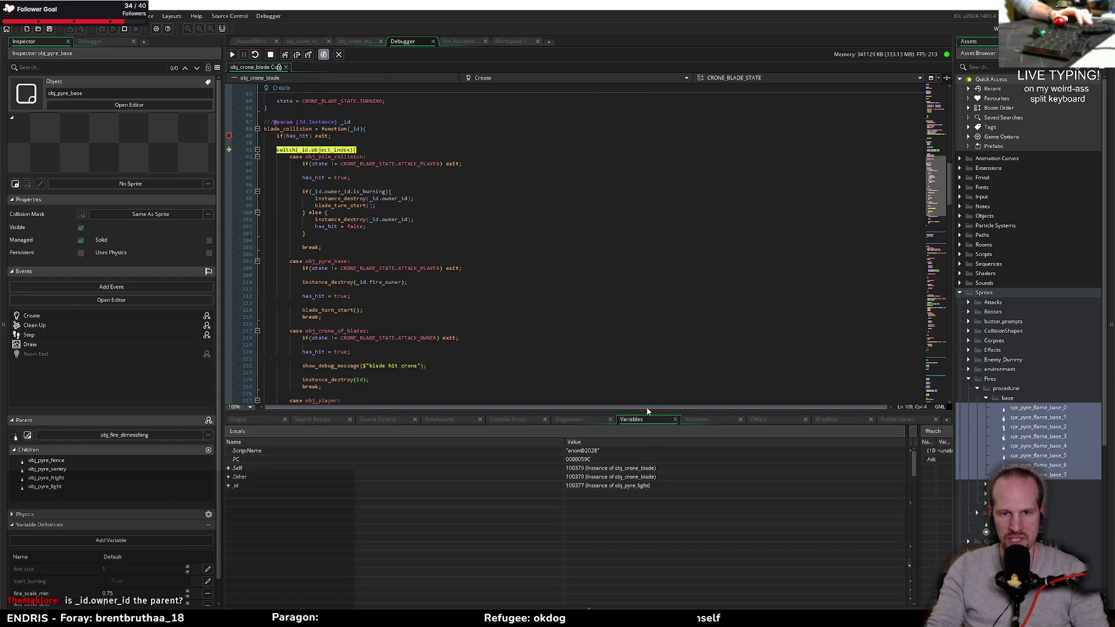
- Enlarge the locals panel, select _id, and open obj_pyre_light via the asset search
{"action": "left_click_drag", "start_coordinate": [656, 409], "coordinate": [656, 326]}
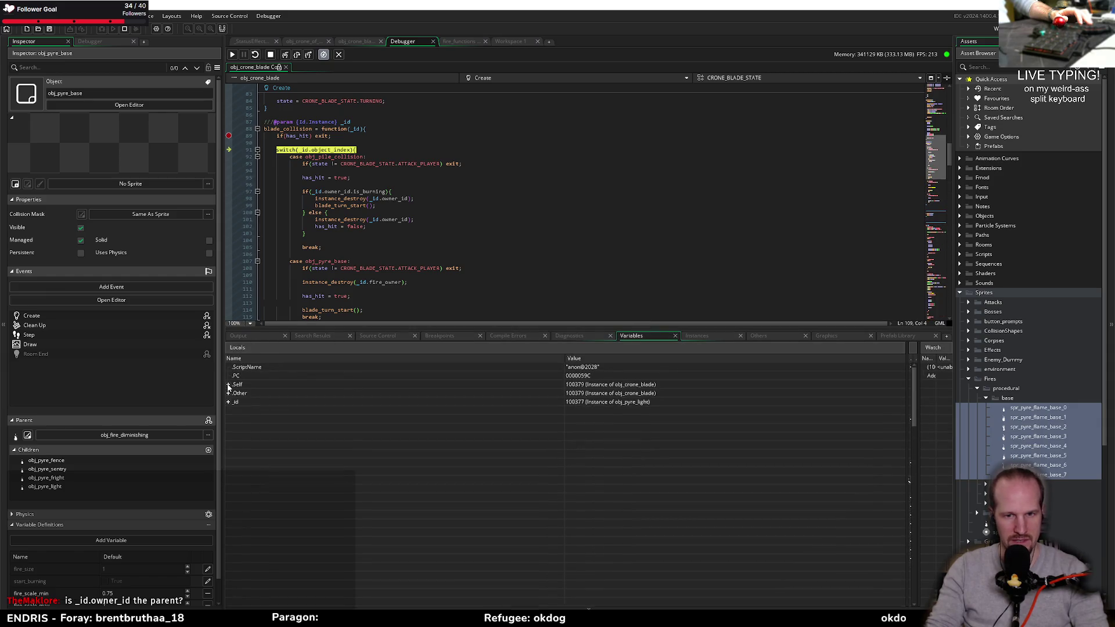
{"action": "left_click", "coordinate": [636, 401]}
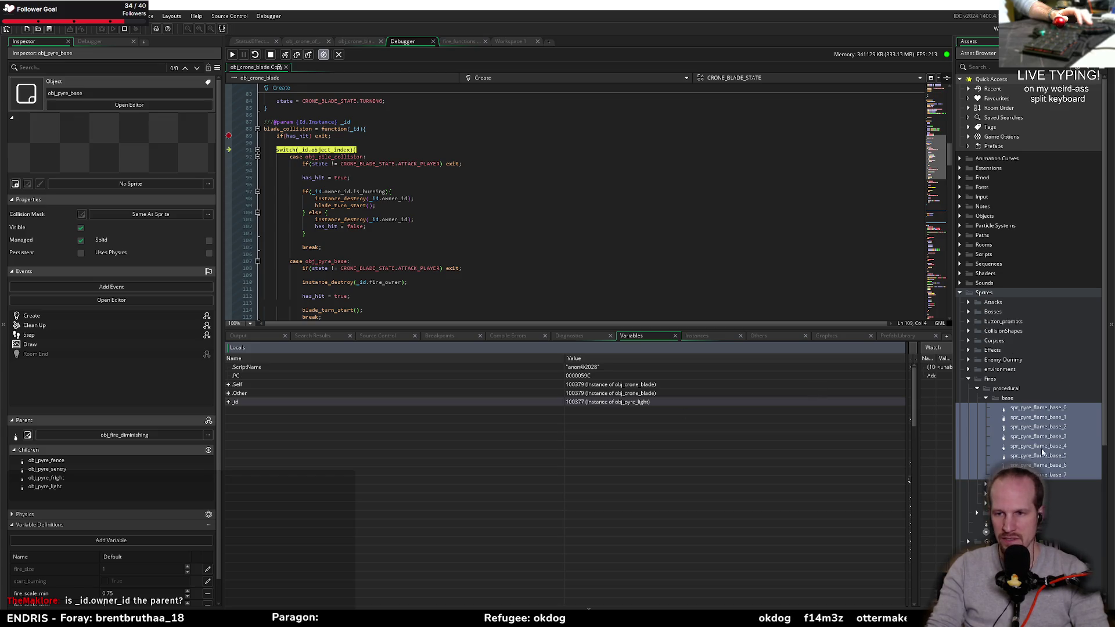
{"action": "key", "text": "ctrl+t"}
{"action": "type", "text": "obj"}
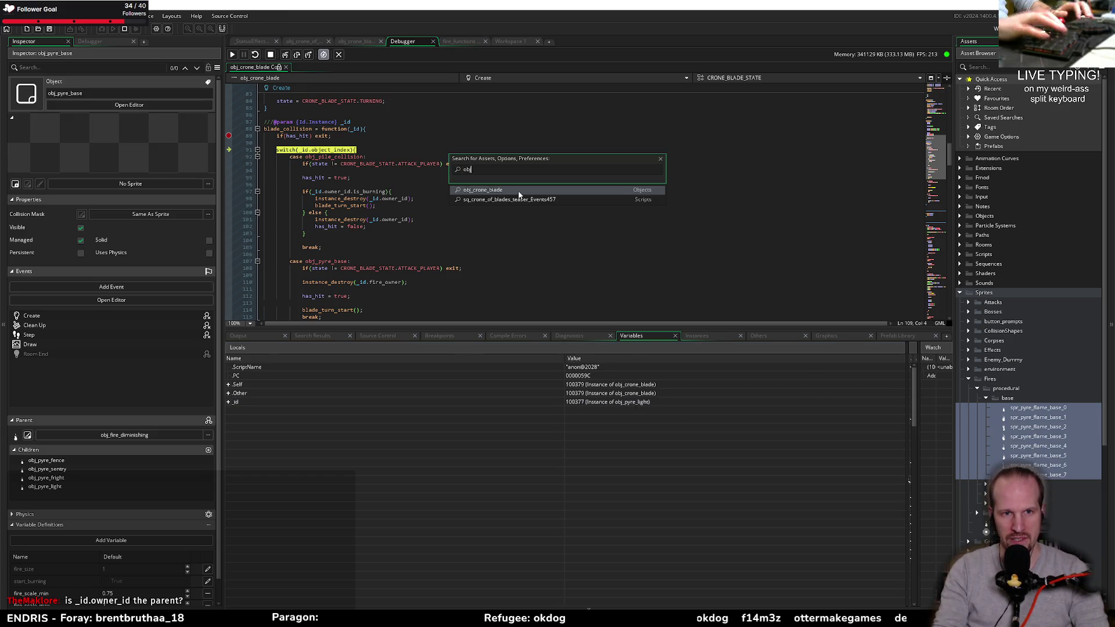
{"action": "type", "text": "_"}
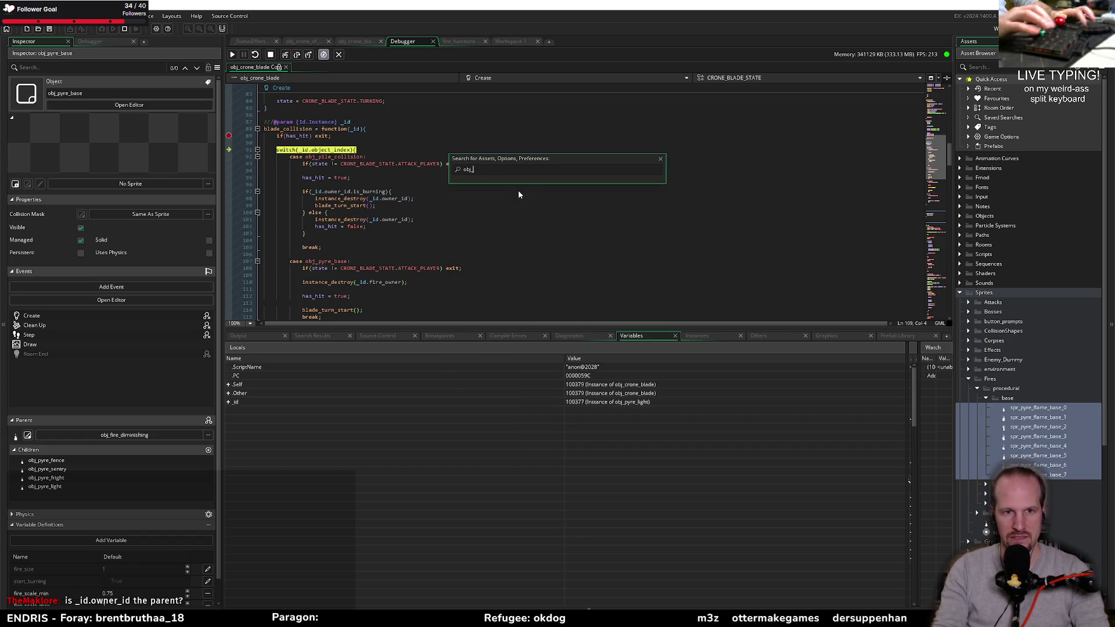
{"action": "type", "text": "pyre_light"}
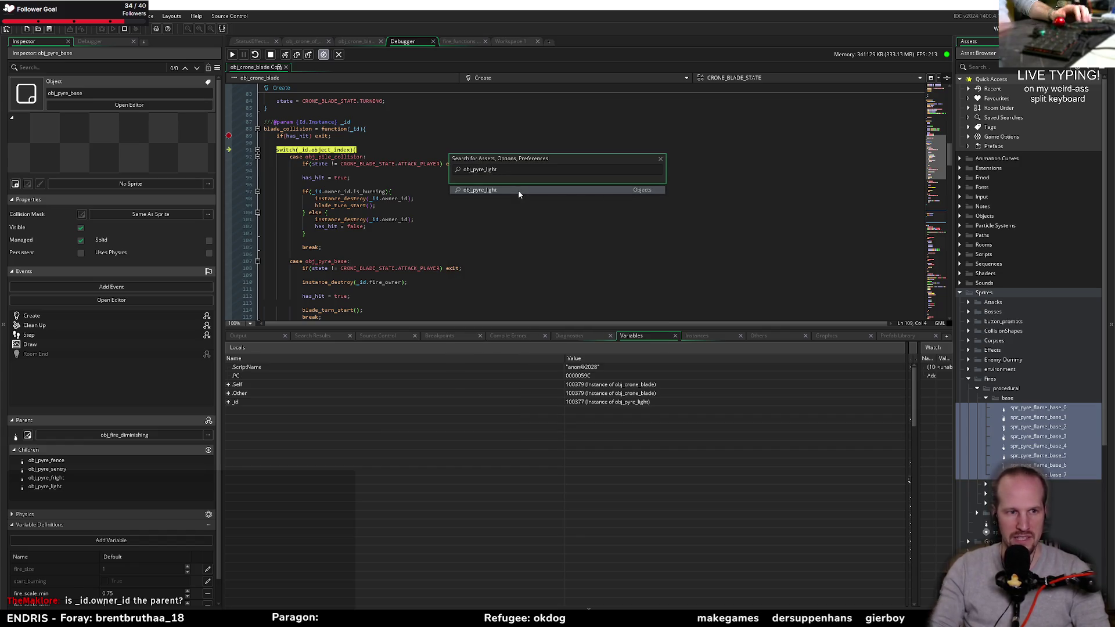
{"action": "left_click", "coordinate": [497, 189]}
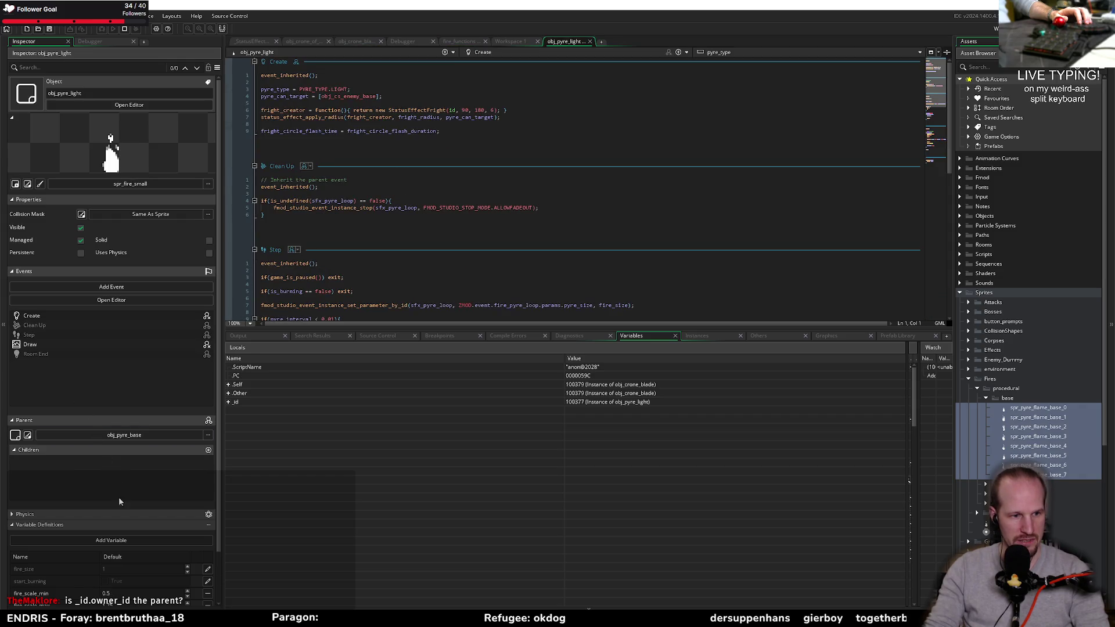
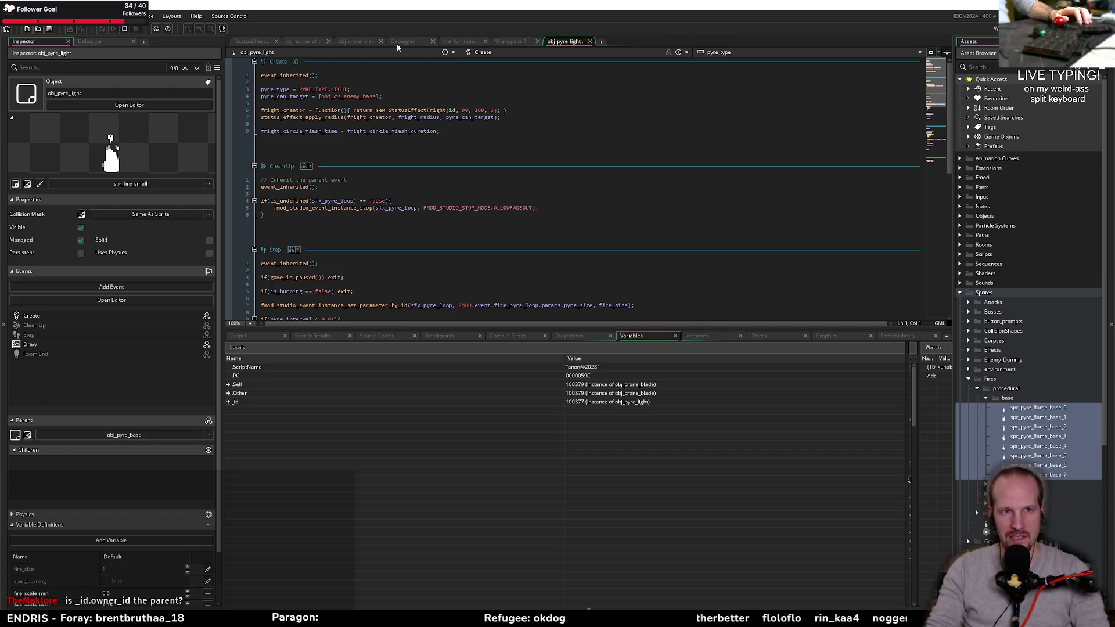
- Switch to obj_crone_blade's Create code and inspect blade_collision's switch on the object index
{"action": "left_click", "coordinate": [356, 42]}
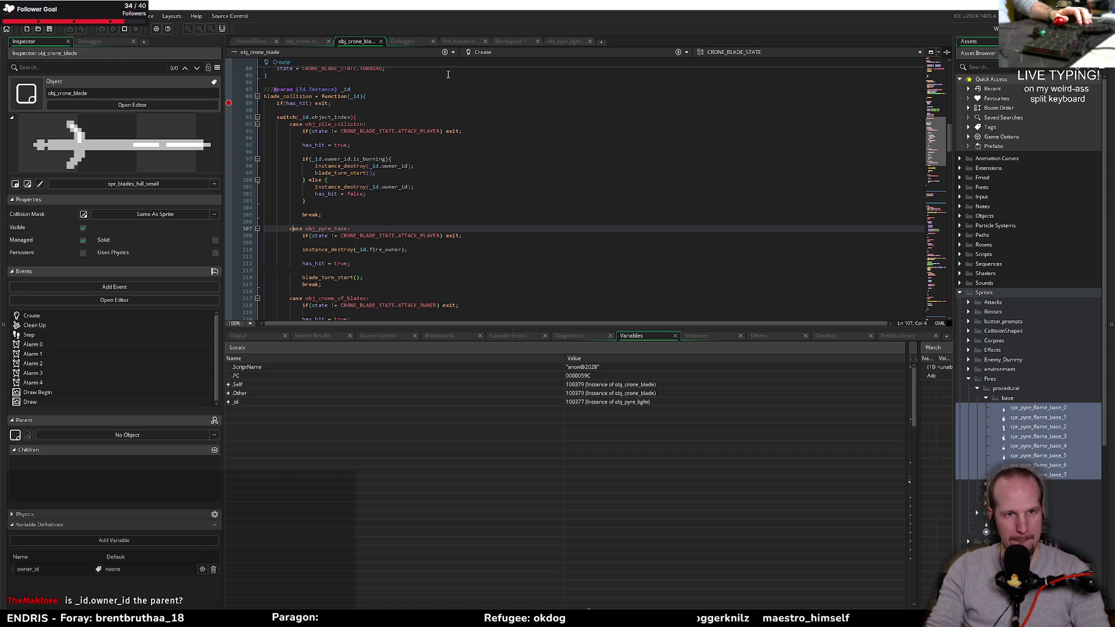
{"action": "left_click", "coordinate": [353, 221]}
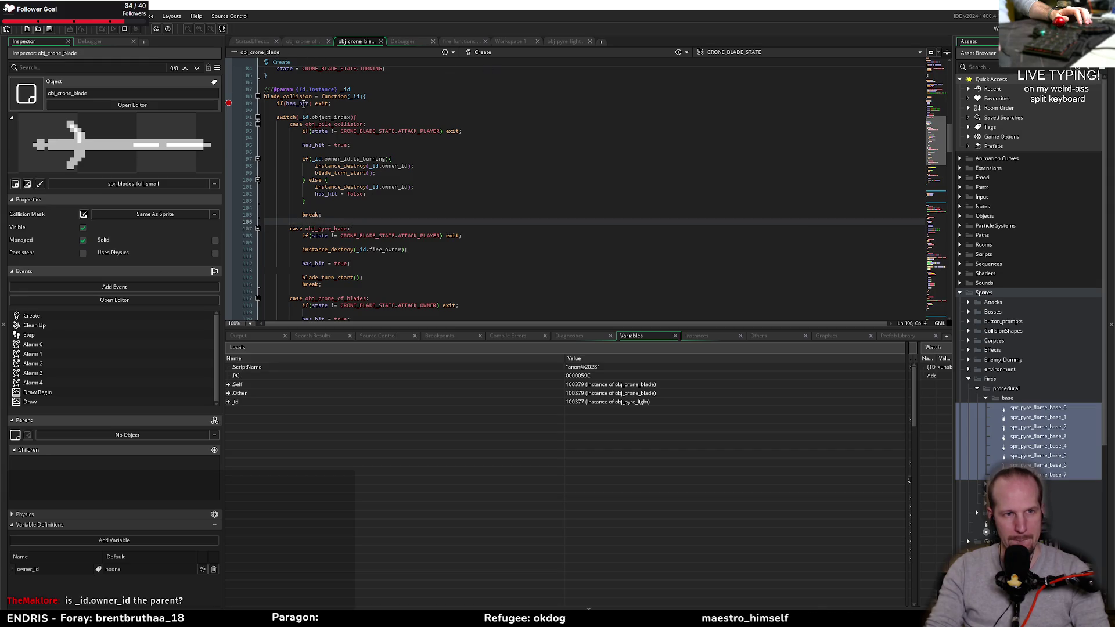
{"action": "left_click", "coordinate": [327, 117]}
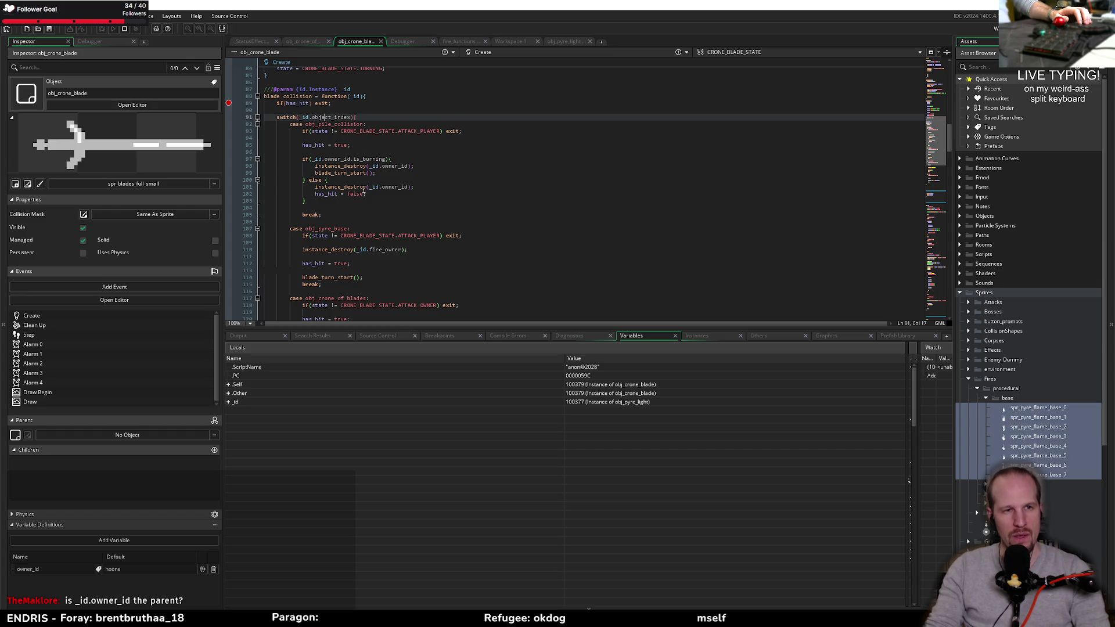
{"action": "mouse_move", "coordinate": [354, 249]}
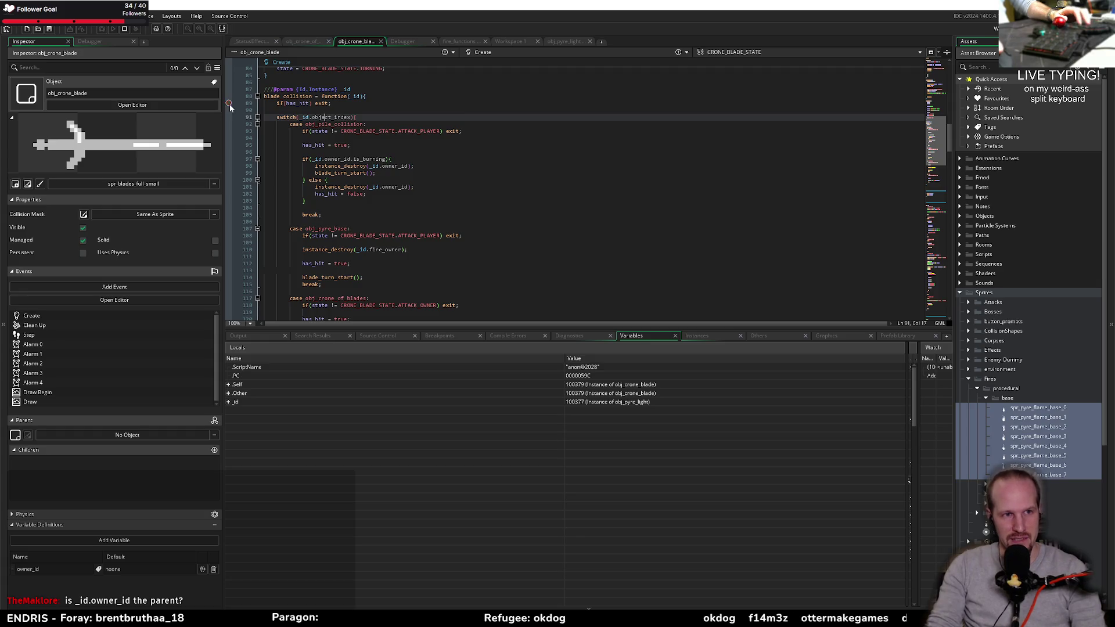
{"action": "left_click", "coordinate": [315, 216]}
- Review the obj_pile_collision, obj_crone_of_blades and obj_pyre_base cases, ending above the pyre case
{"action": "double_click", "coordinate": [327, 229]}
{"action": "double_click", "coordinate": [349, 125]}
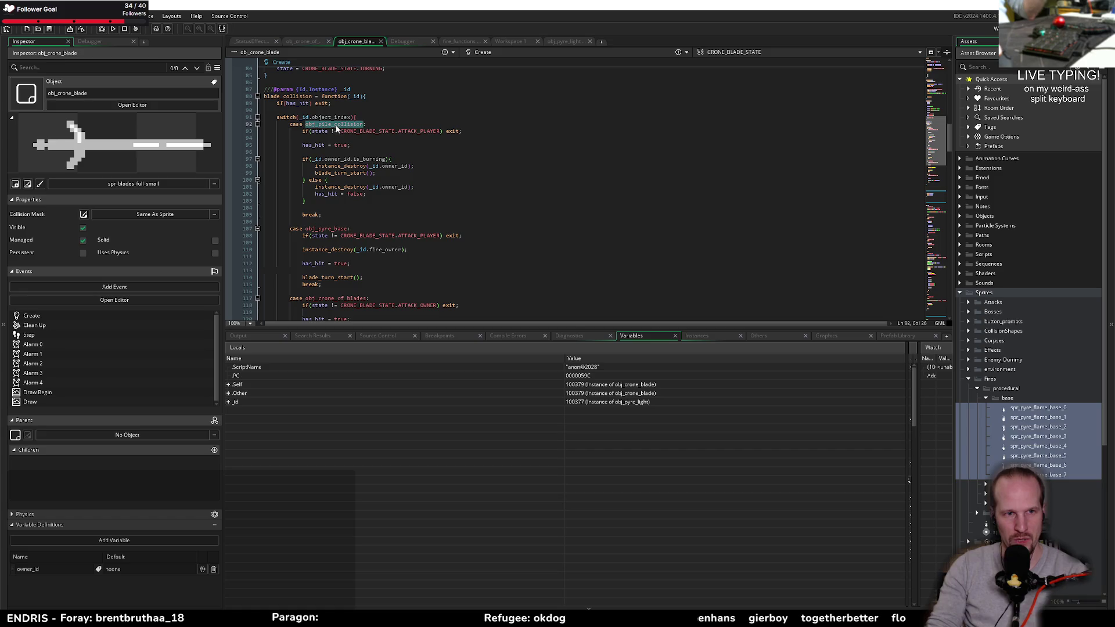
{"action": "scroll", "coordinate": [367, 241], "scroll_direction": "down", "scroll_amount": 4}
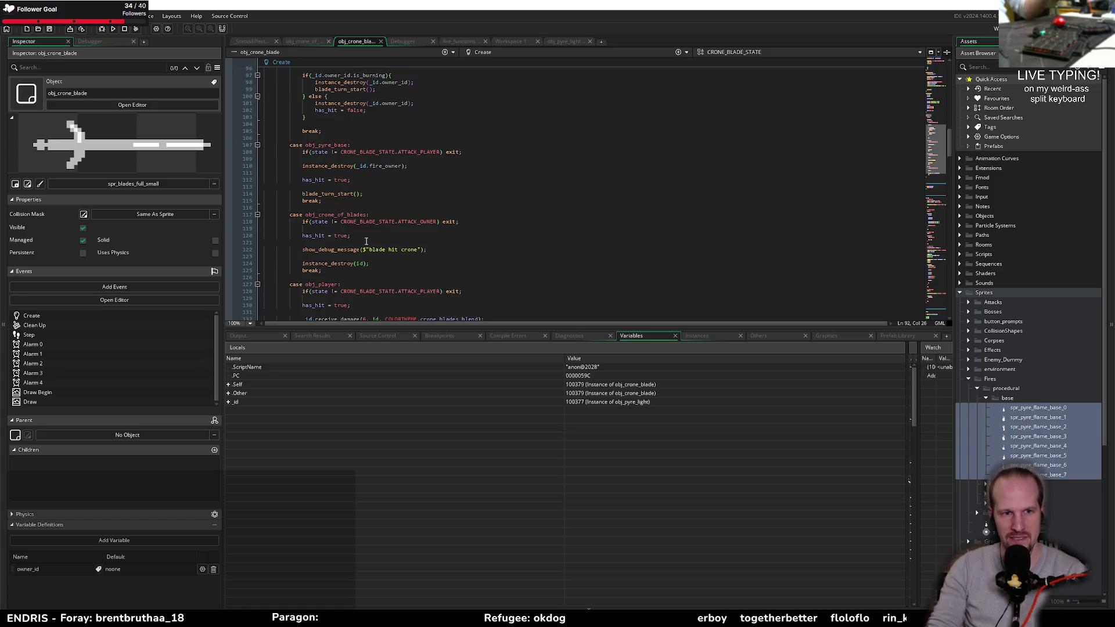
{"action": "double_click", "coordinate": [336, 214]}
{"action": "scroll", "coordinate": [351, 246], "scroll_direction": "down", "scroll_amount": 4}
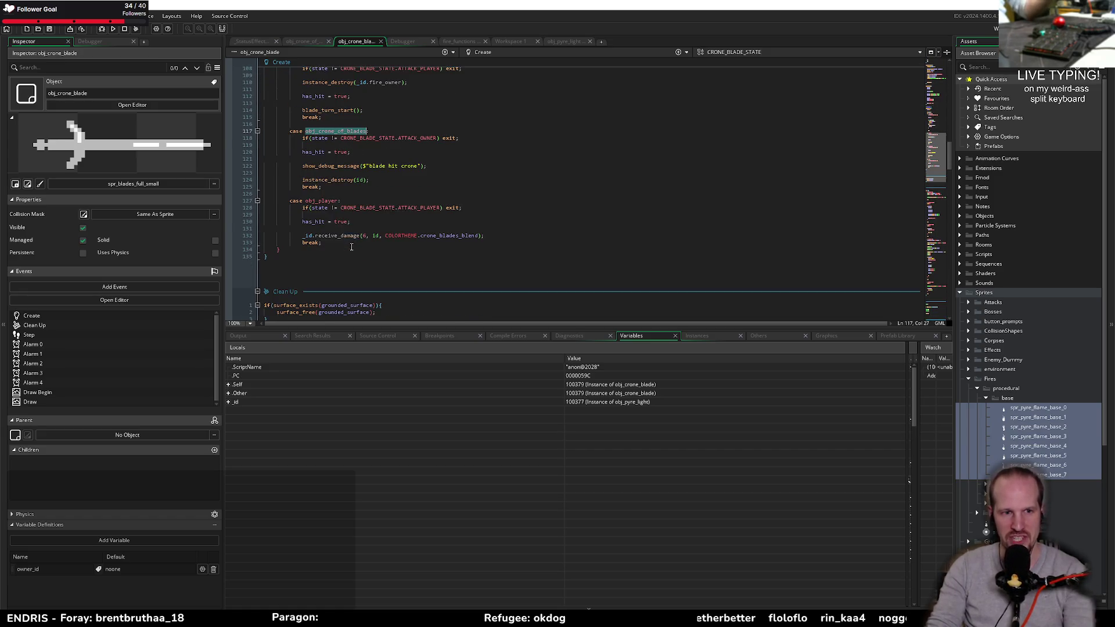
{"action": "left_click", "coordinate": [365, 200]}
{"action": "scroll", "coordinate": [365, 200], "scroll_direction": "up", "scroll_amount": 8}
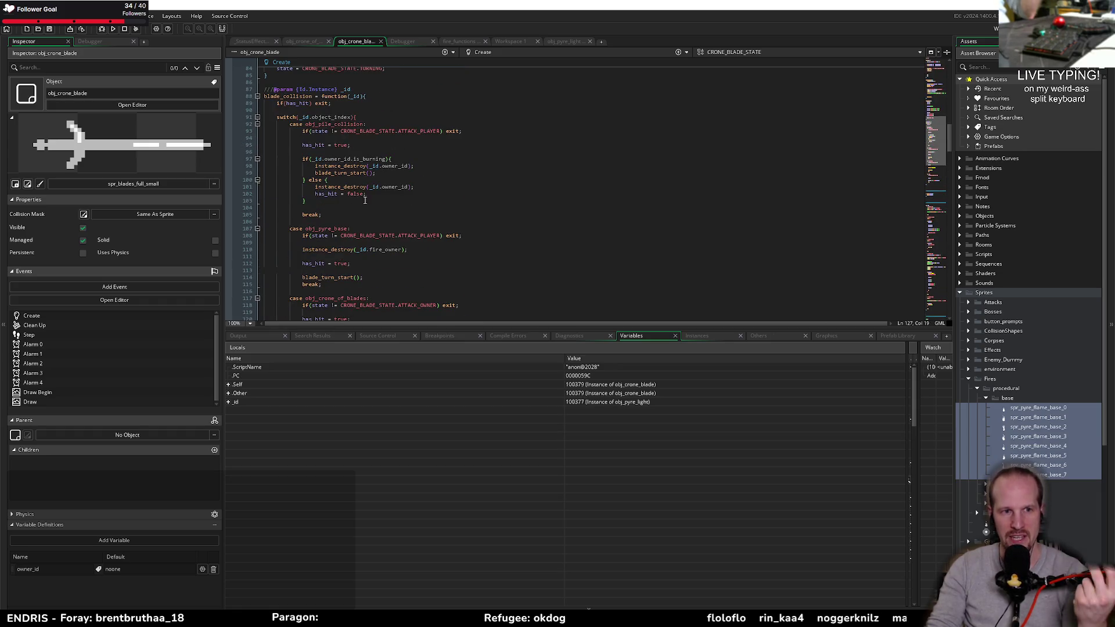
{"action": "double_click", "coordinate": [338, 230]}
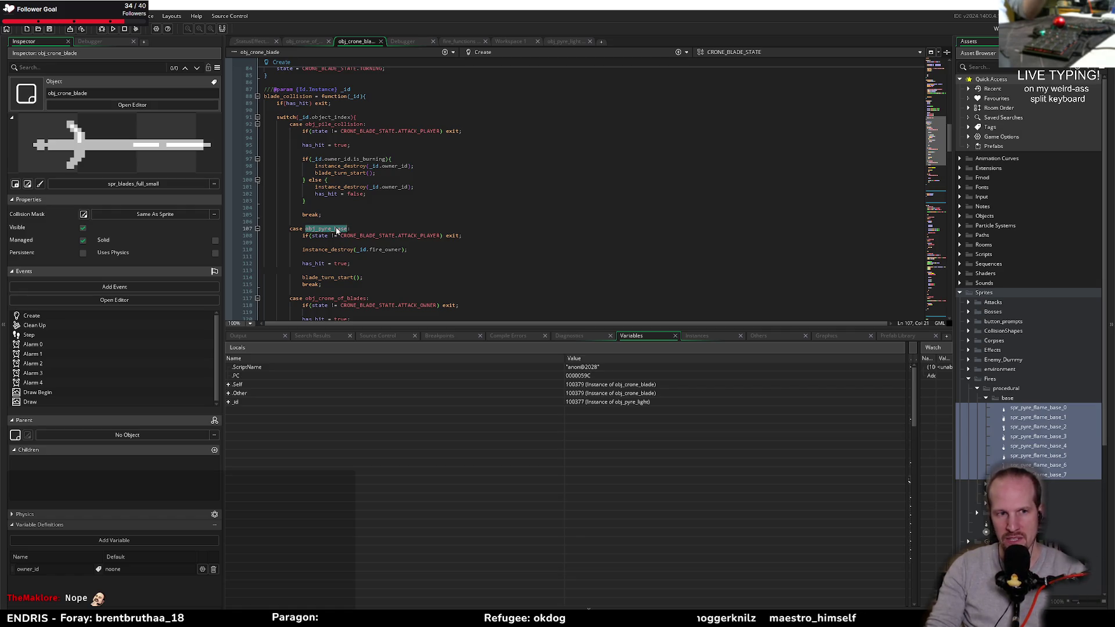
{"action": "left_click", "coordinate": [319, 221]}
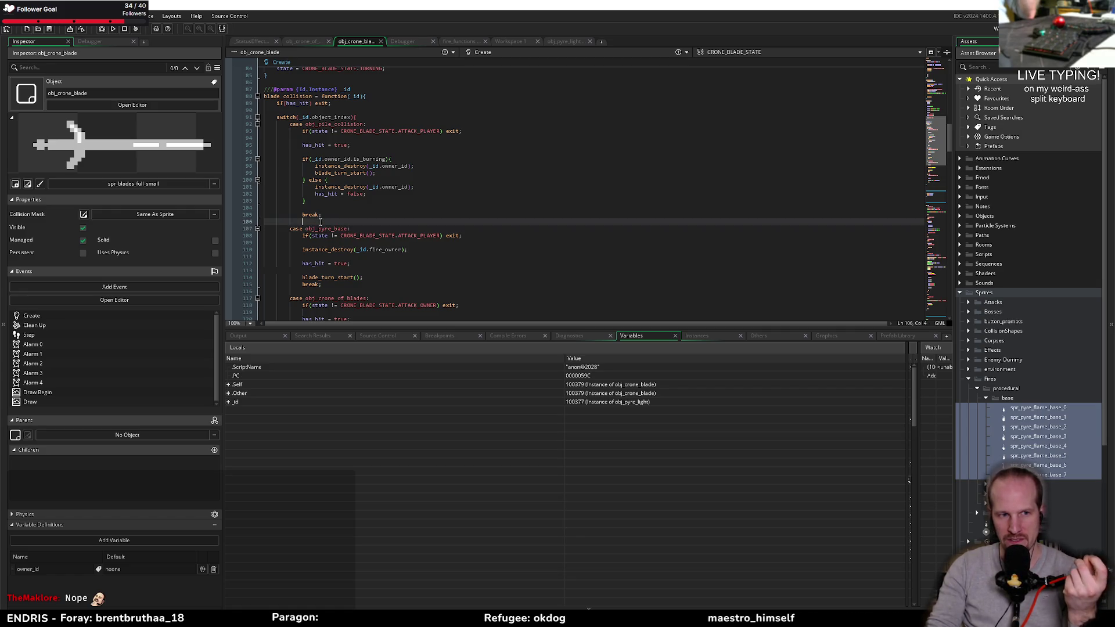
{"action": "key", "text": "Return"}
{"action": "type", "text": "cas"}
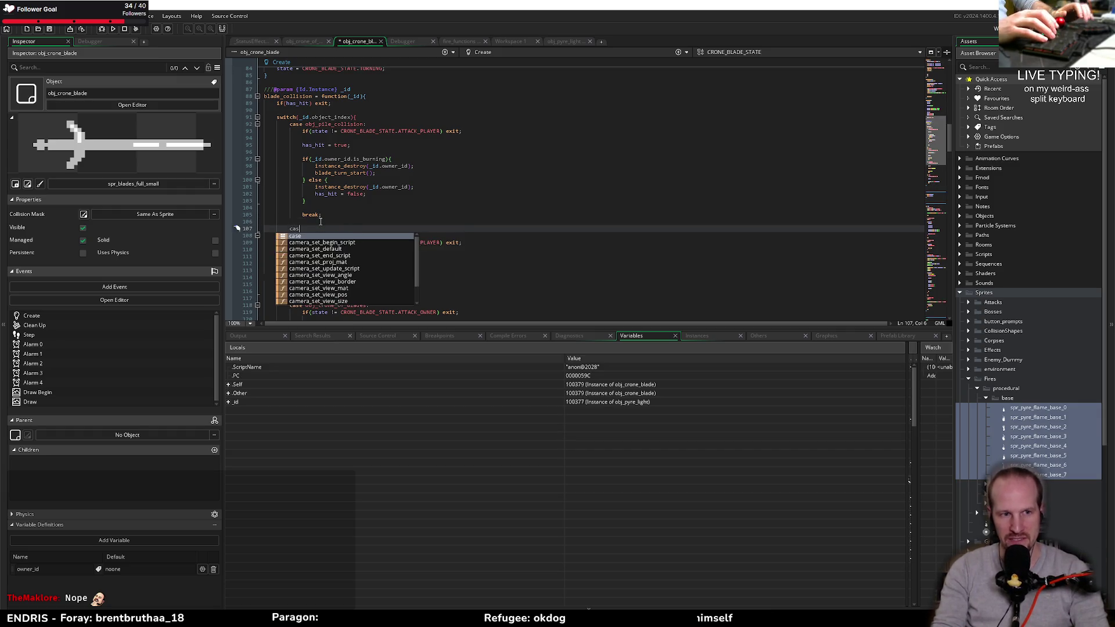
{"action": "type", "text": "e obj_pyr"}
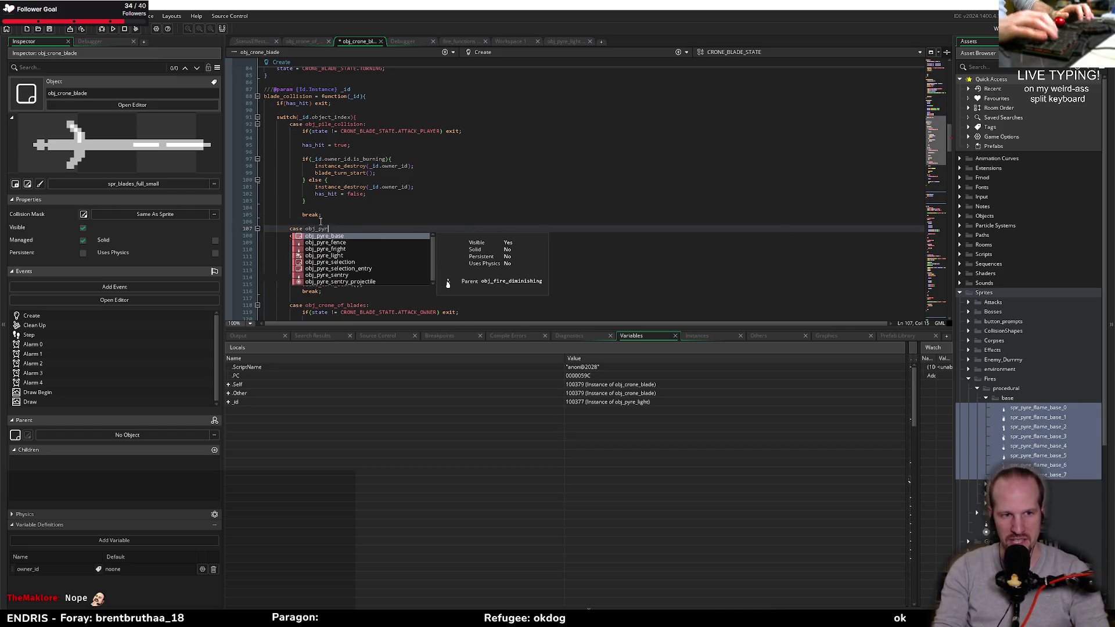
{"action": "type", "text": "e_light:"}
{"action": "key", "text": "Return"}
{"action": "type", "text": "case obj_pyre_fence:"}
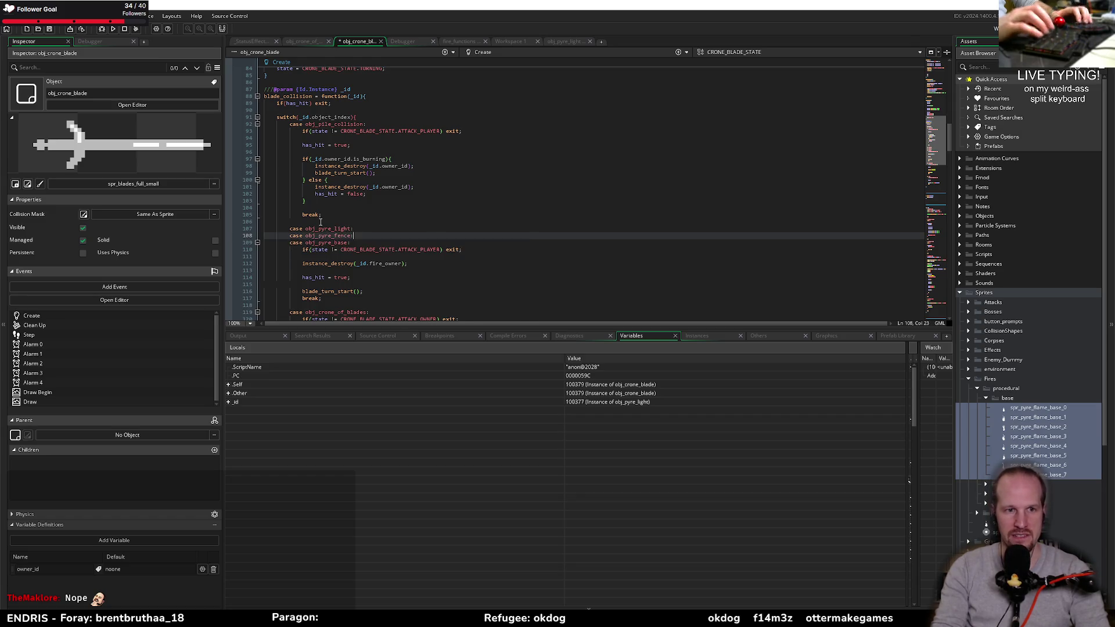
{"action": "key", "text": "ctrl+d"}
{"action": "key", "text": "shift+Left"}
{"action": "key", "text": "shift+Left"}
{"action": "key", "text": "shift+Left"}
{"action": "key", "text": "BackSpace"}
{"action": "key", "text": "BackSpace"}
{"action": "type", "text": "sentry"}
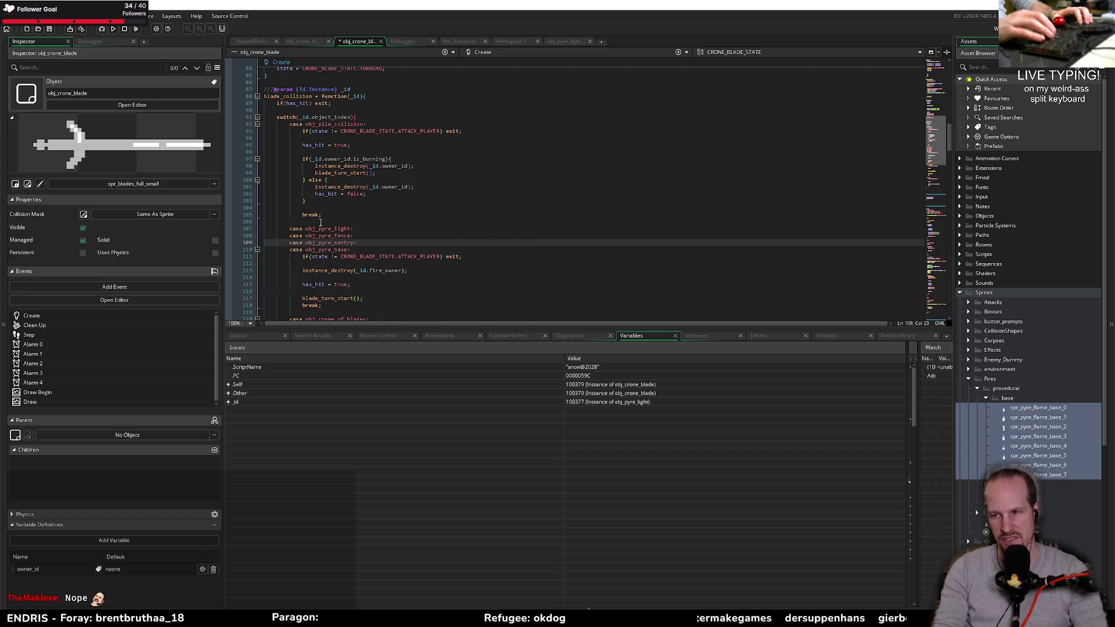
{"action": "key", "text": "shift+Up"}
{"action": "key", "text": "shift+Up"}
{"action": "key", "text": "BackSpace"}
{"action": "key", "text": "BackSpace"}
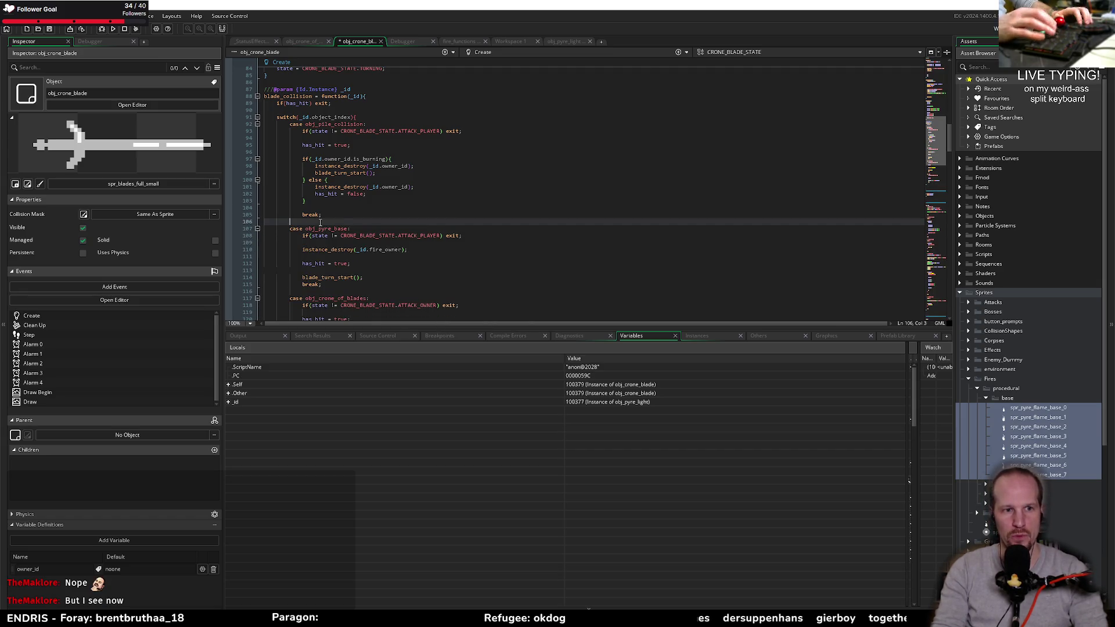
{"action": "left_click", "coordinate": [352, 103]}
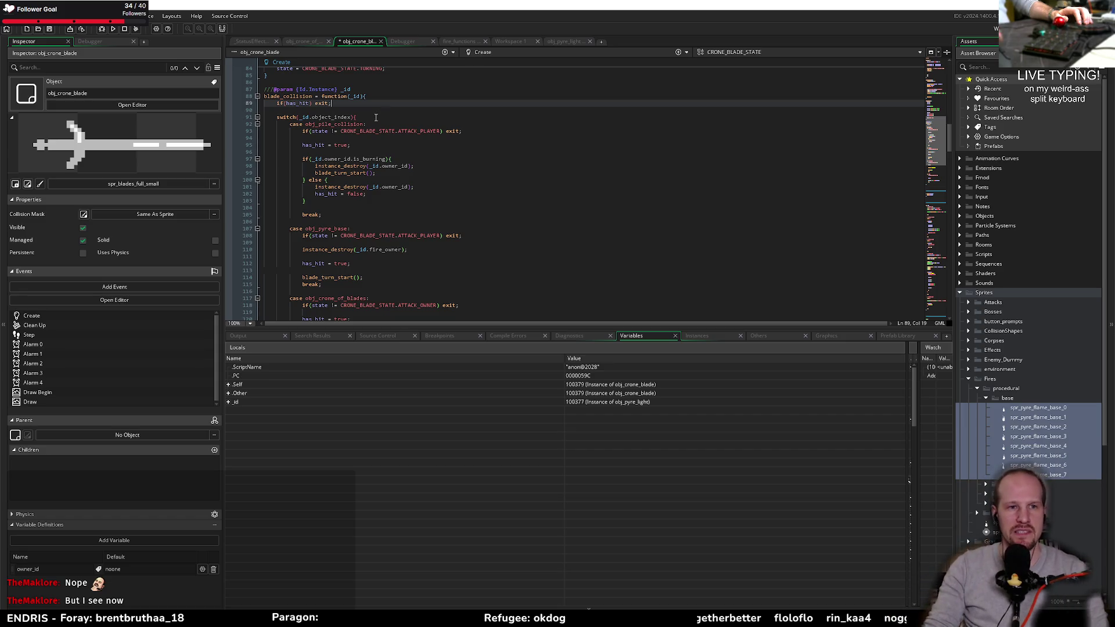
{"action": "left_click", "coordinate": [321, 221]}
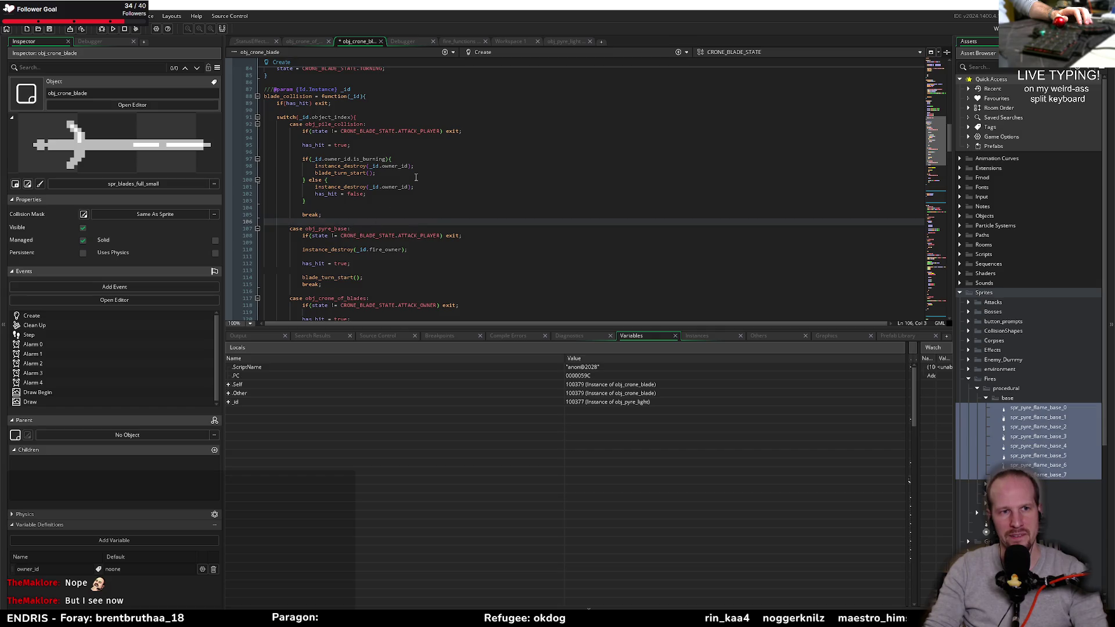
{"action": "scroll", "coordinate": [399, 184], "scroll_direction": "up", "scroll_amount": 6}
{"action": "scroll", "coordinate": [360, 202], "scroll_direction": "up", "scroll_amount": 16}
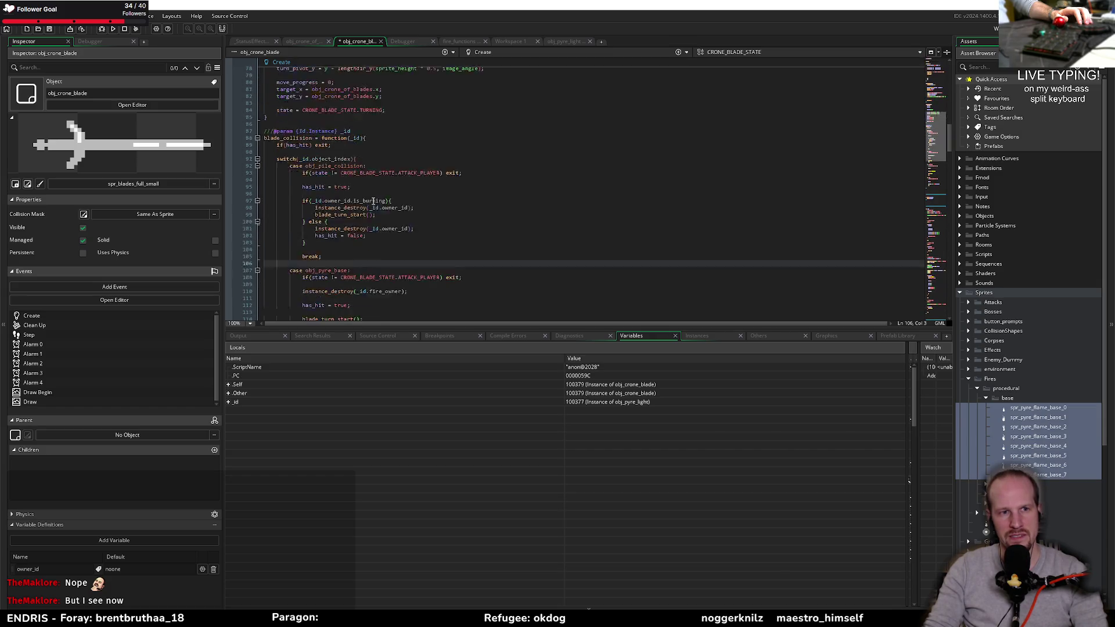
{"action": "double_click", "coordinate": [405, 264]}
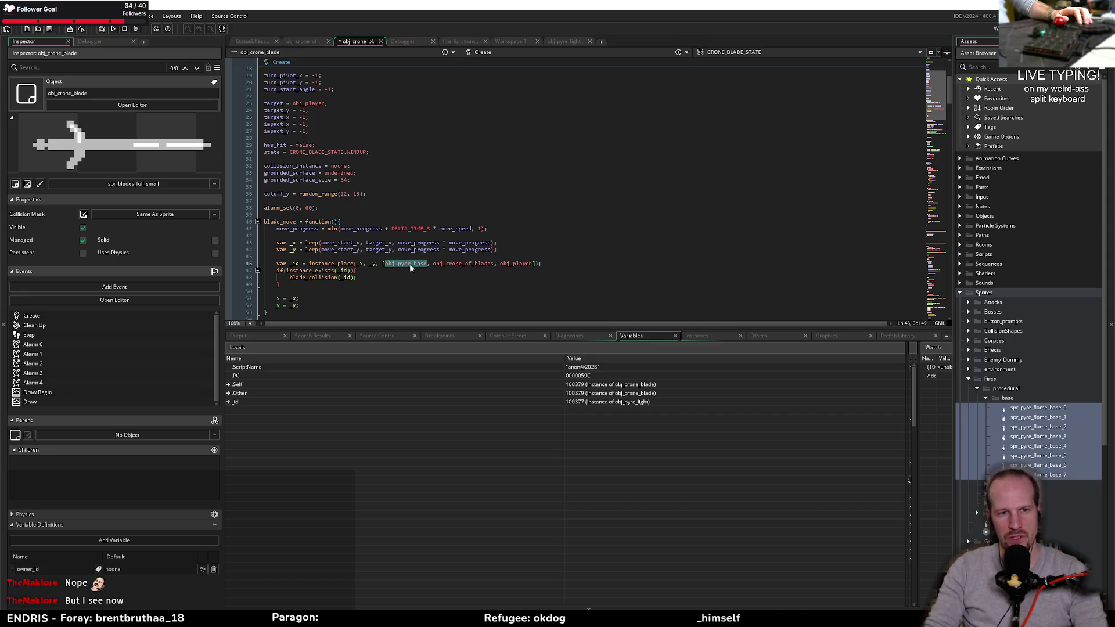
{"action": "mouse_move", "coordinate": [415, 267]}
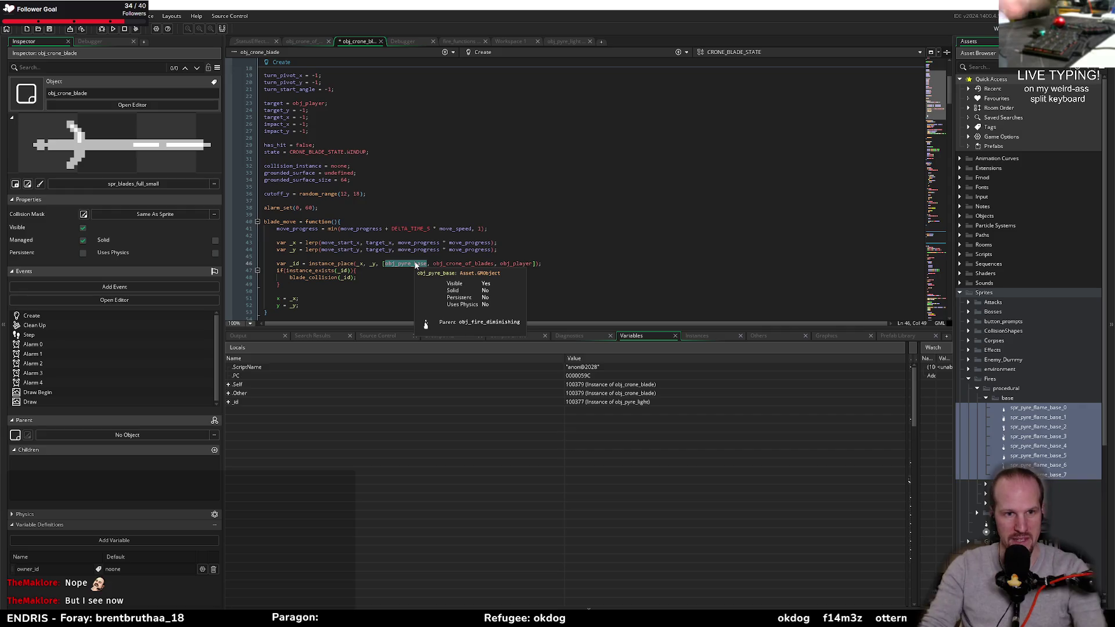
{"action": "scroll", "coordinate": [467, 233], "scroll_direction": "down", "scroll_amount": 4}
{"action": "scroll", "coordinate": [467, 233], "scroll_direction": "down", "scroll_amount": 6}
{"action": "scroll", "coordinate": [402, 217], "scroll_direction": "down", "scroll_amount": 6}
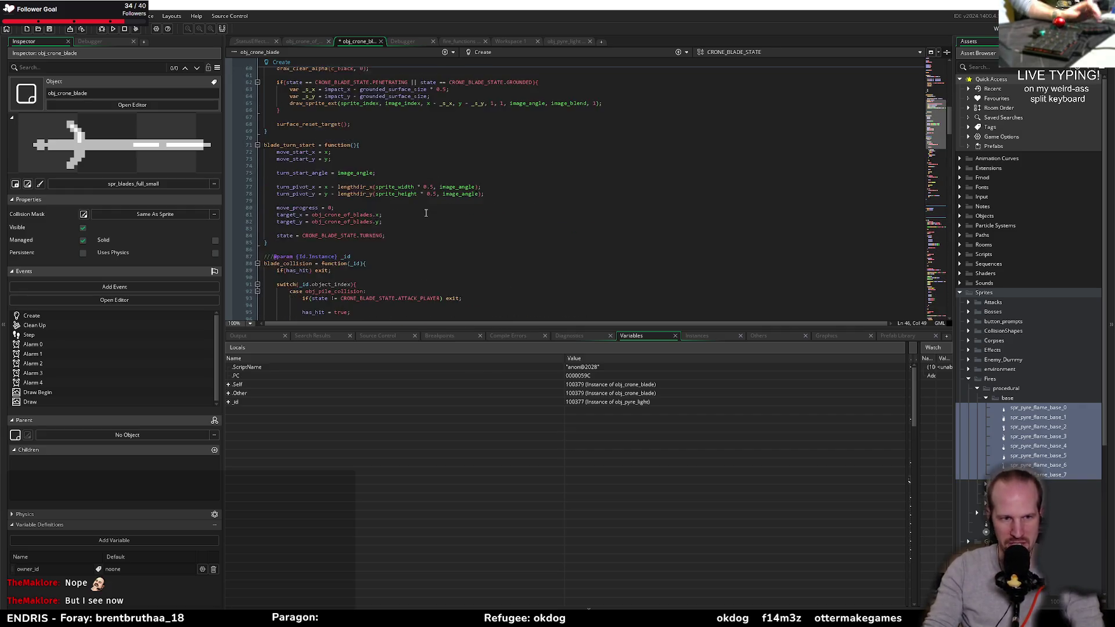
{"action": "scroll", "coordinate": [350, 209], "scroll_direction": "down", "scroll_amount": 8}
{"action": "left_click", "coordinate": [329, 187]}
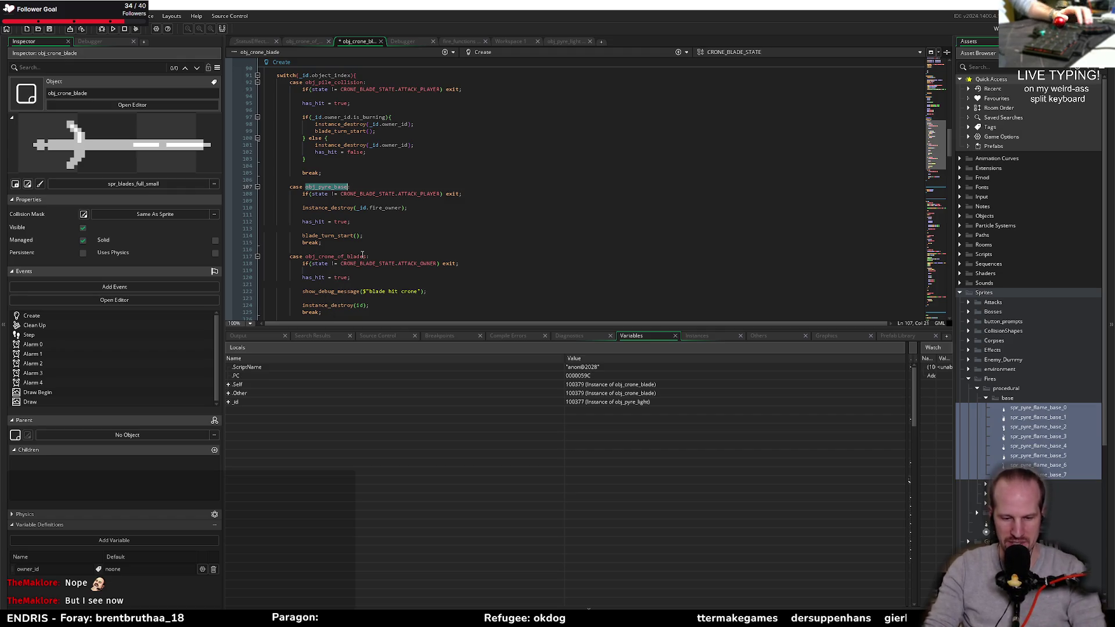
{"action": "scroll", "coordinate": [456, 180], "scroll_direction": "up", "scroll_amount": 4}
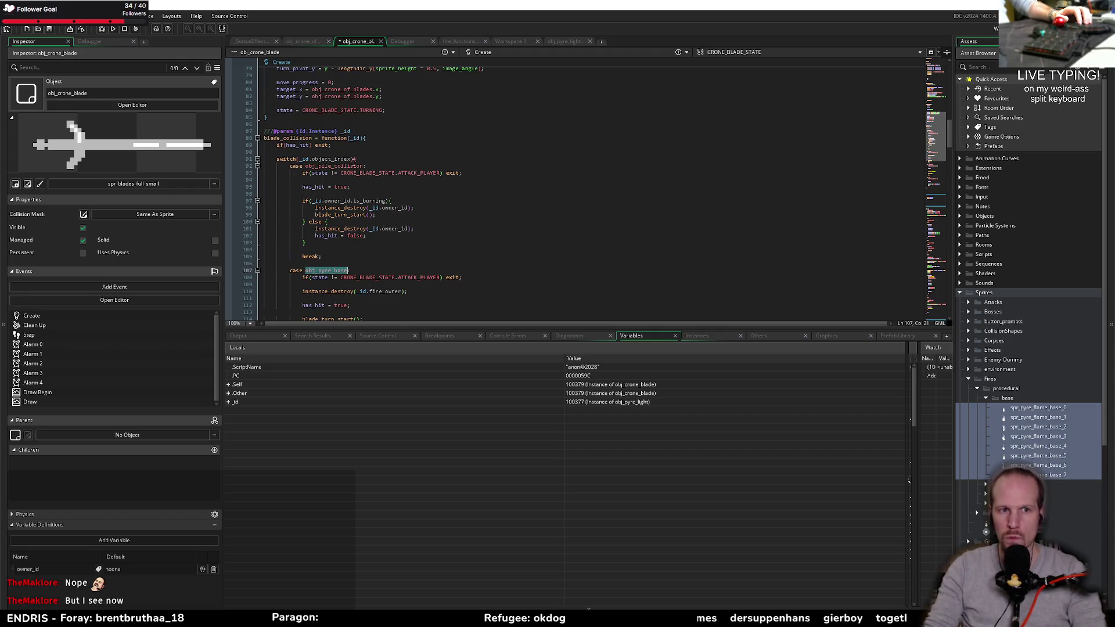
{"action": "left_click", "coordinate": [333, 151]}
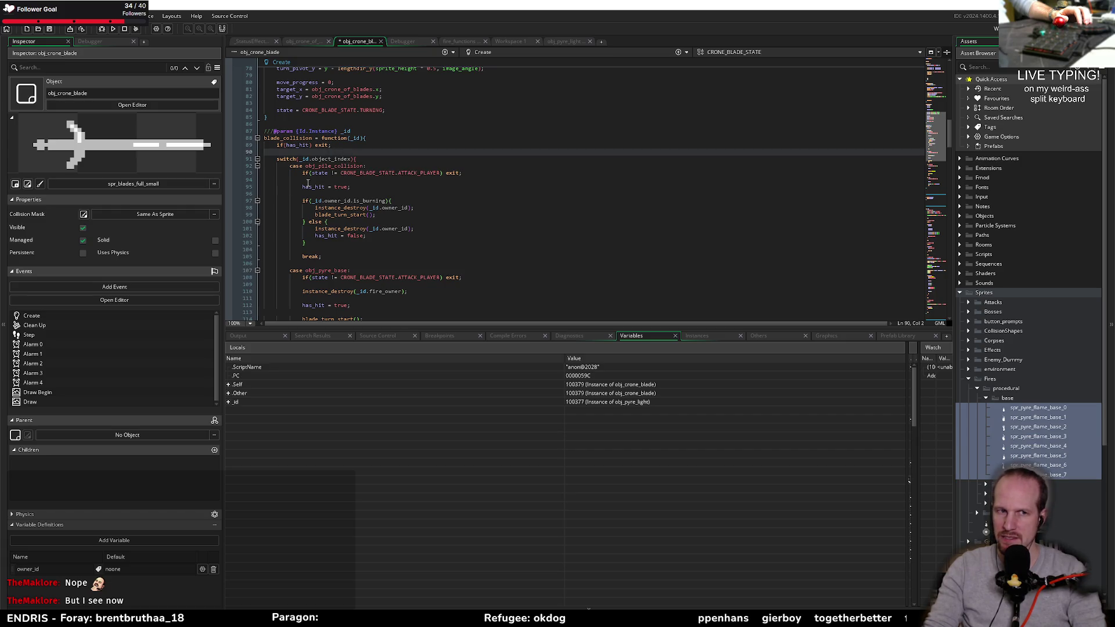
{"action": "left_click", "coordinate": [358, 147]}
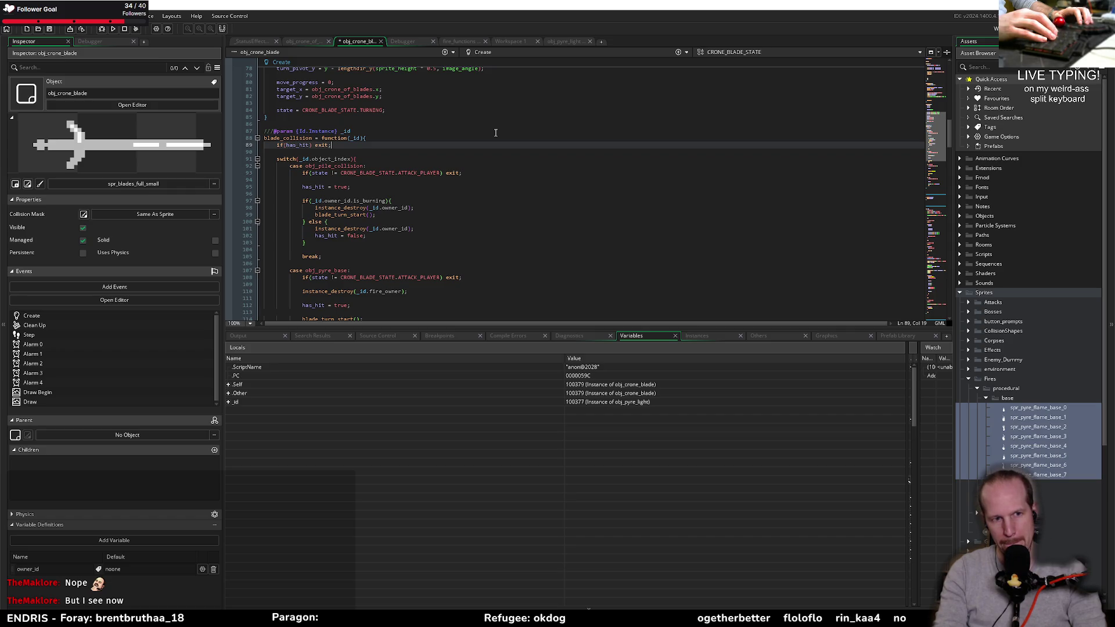
{"action": "scroll", "coordinate": [278, 165], "scroll_direction": "down", "scroll_amount": 6}
{"action": "mouse_move", "coordinate": [291, 144]}
{"action": "left_mouse_down"}
{"action": "mouse_move", "coordinate": [372, 165]}
{"action": "mouse_move", "coordinate": [406, 201]}
{"action": "left_mouse_up"}
- Delete the obj_pyre_base case block and open a new line after the switch
{"action": "key", "text": "BackSpace"}
{"action": "key", "text": "BackSpace"}
{"action": "key", "text": "BackSpace"}
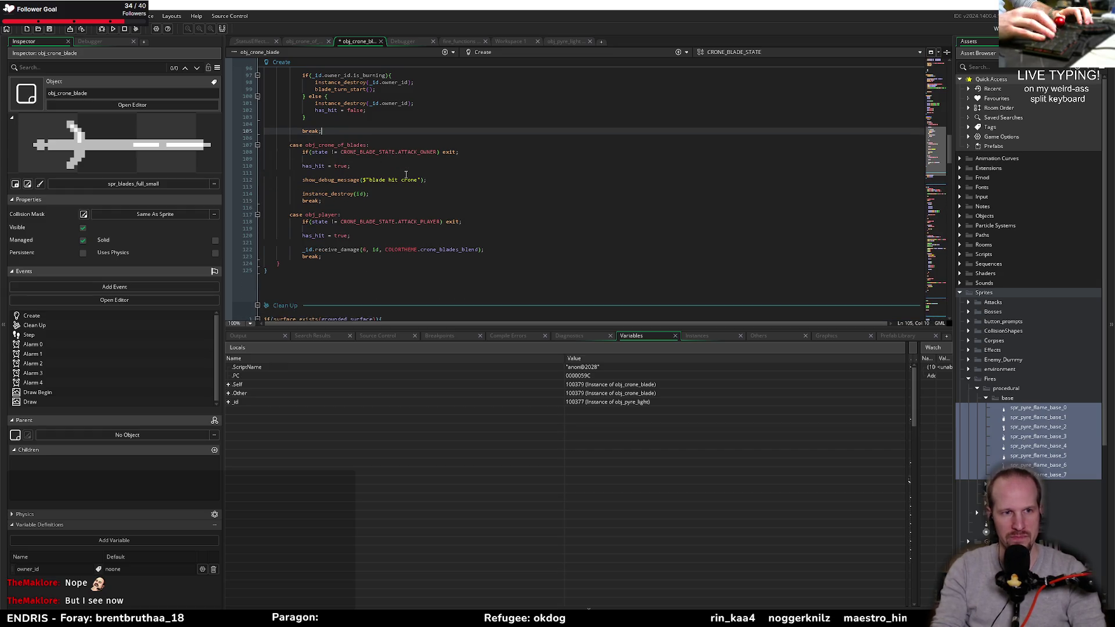
{"action": "left_click", "coordinate": [304, 267]}
{"action": "key", "text": "Return"}
{"action": "key", "text": "BackSpace"}
{"action": "left_click", "coordinate": [331, 263]}
{"action": "key", "text": "Return"}
{"action": "key", "text": "Return"}
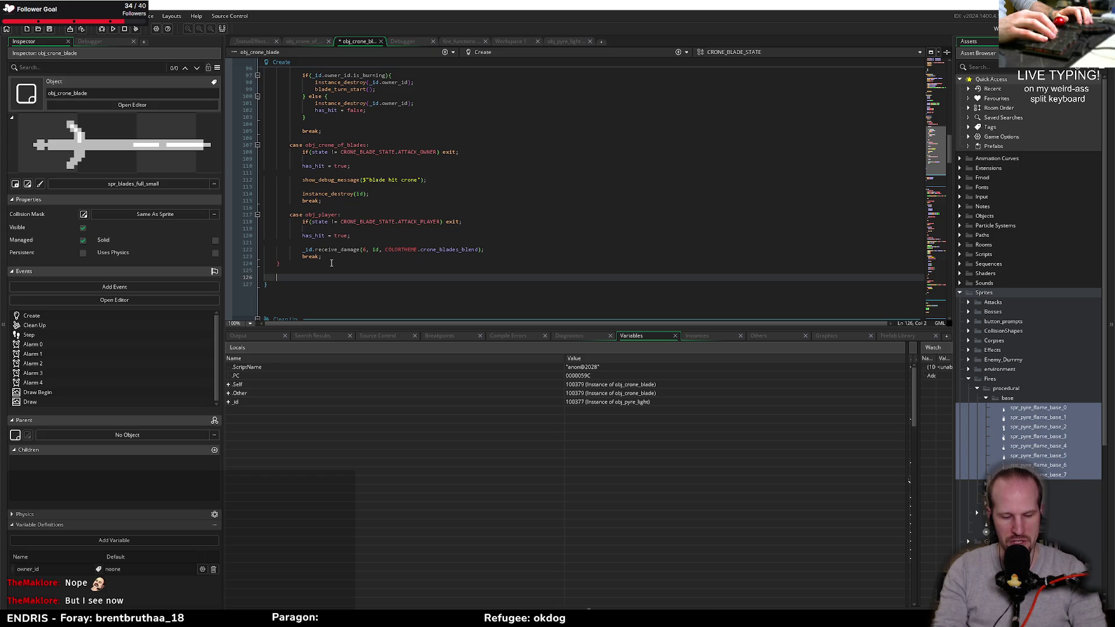
- Write an if(object_is(_id, obj_pyre_base)){ block after the switch
{"action": "type", "text": "if"}
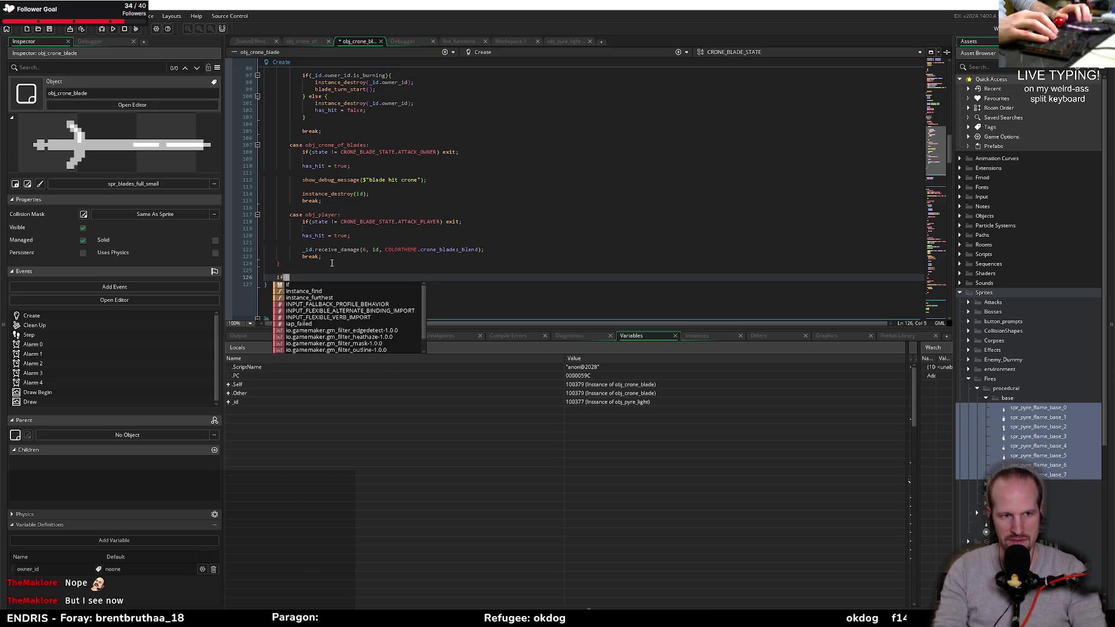
{"action": "type", "text": "(_id.obj"}
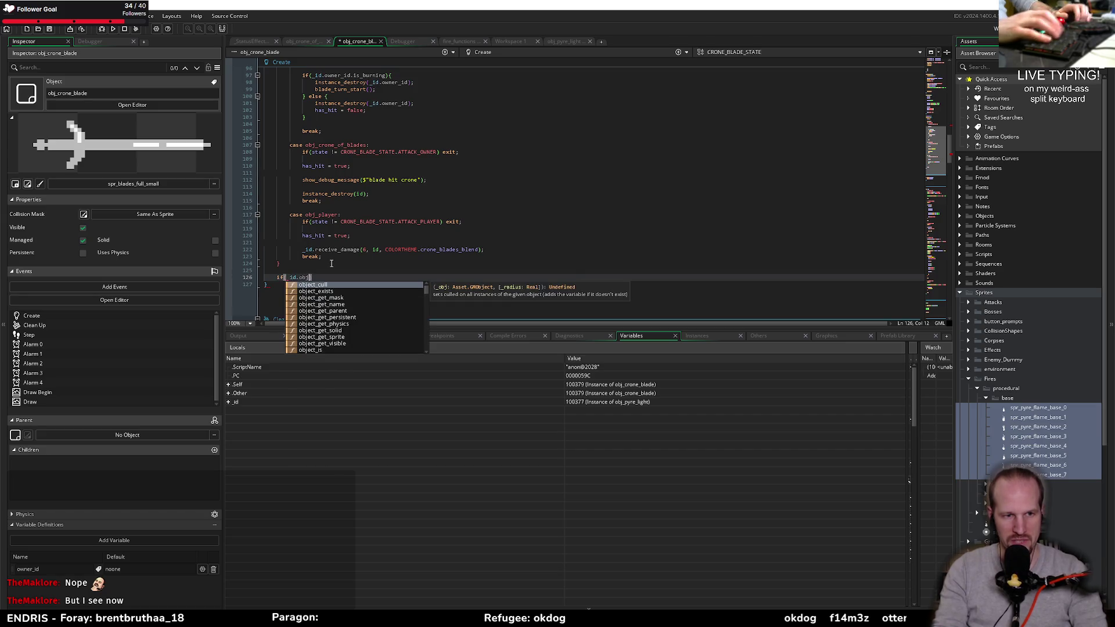
{"action": "type", "text": "ect_index"}
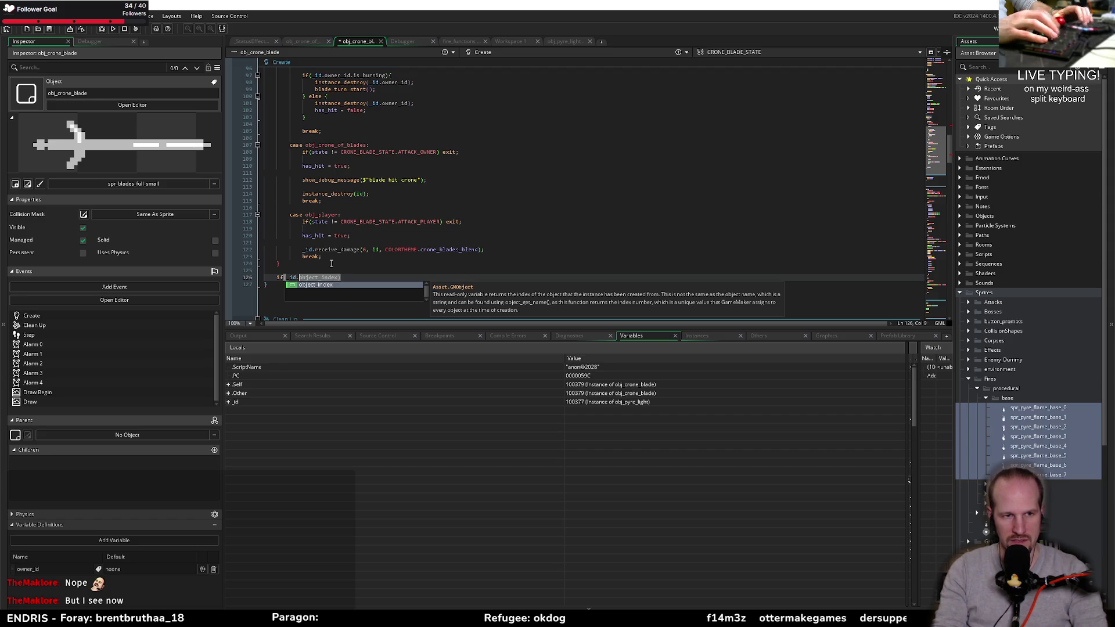
{"action": "key", "text": "Left"}
{"action": "key", "text": "Left"}
{"action": "key", "text": "Left"}
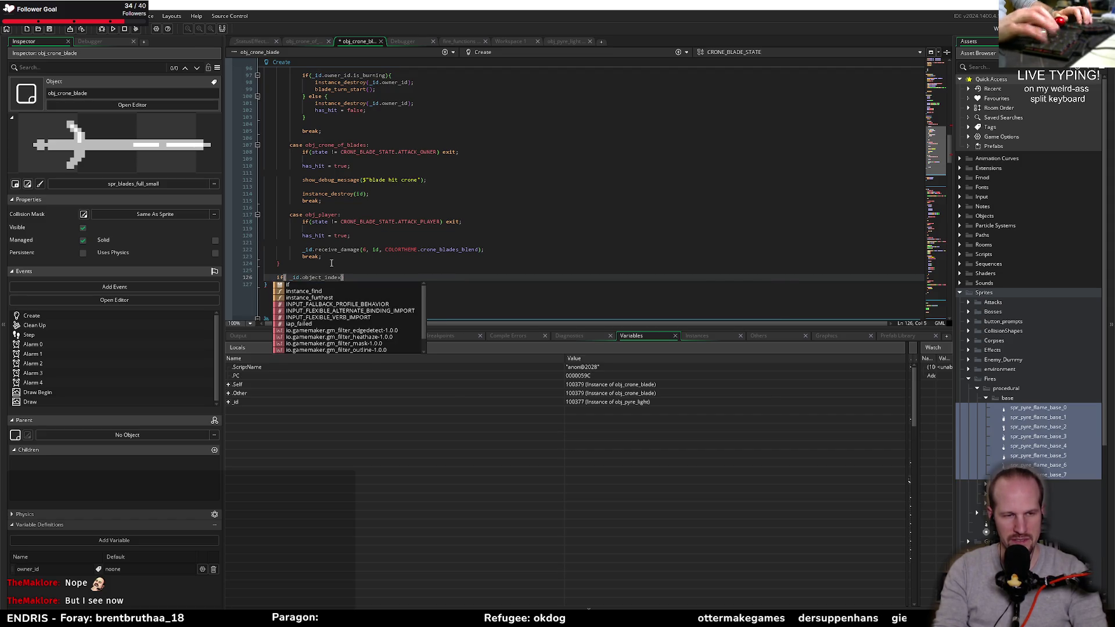
{"action": "type", "text": "obj"}
{"action": "type", "text": "ect_is"}
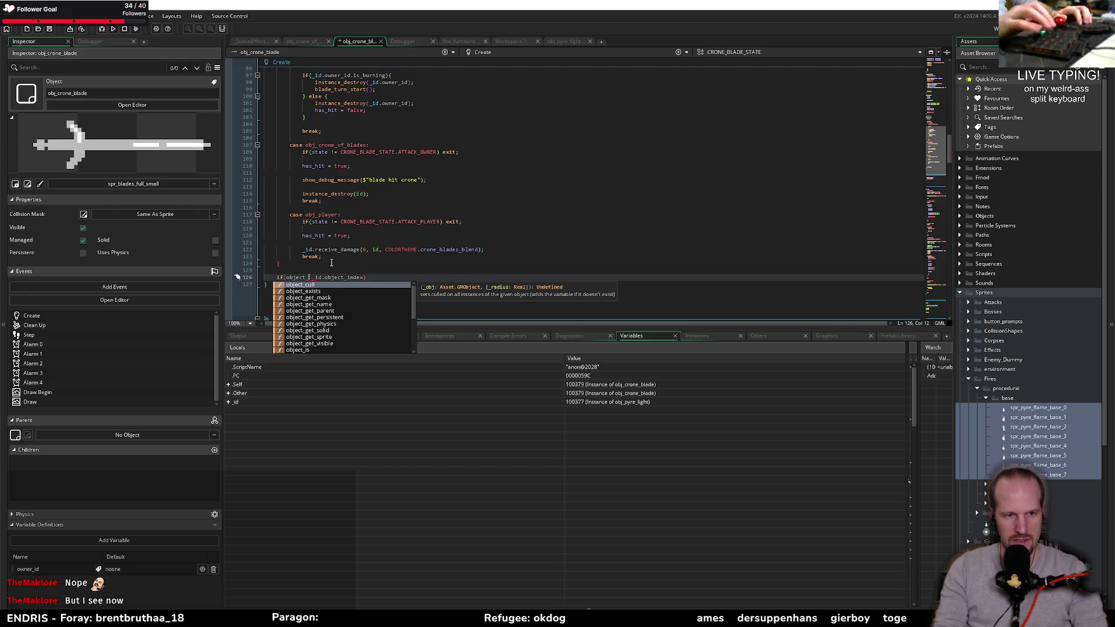
{"action": "key", "text": "Down"}
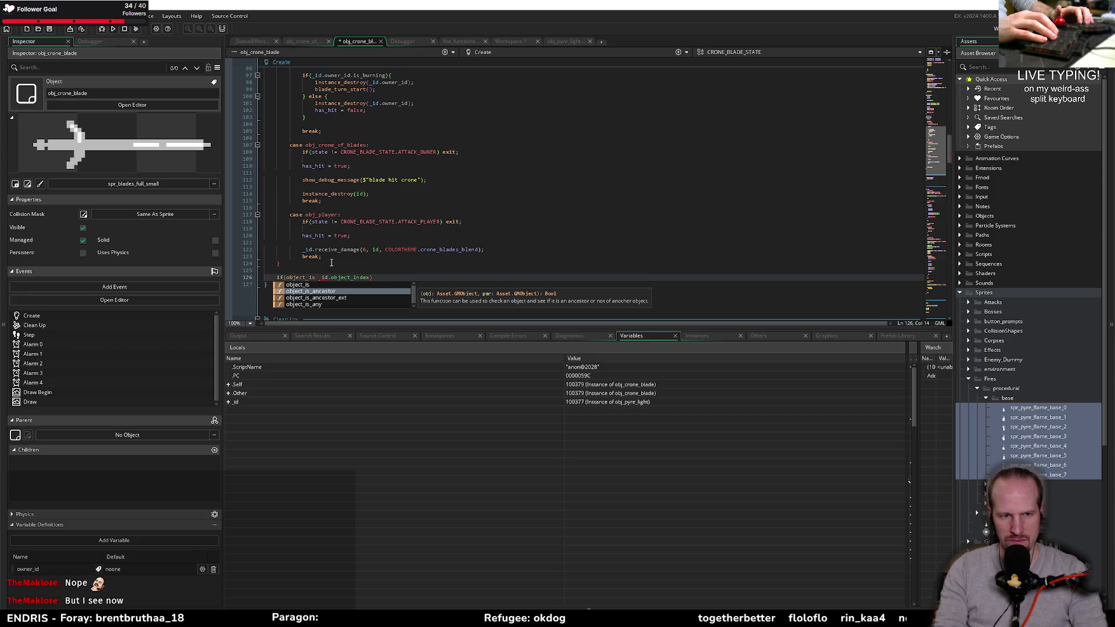
{"action": "key", "text": "Down"}
{"action": "key", "text": "Down"}
{"action": "key", "text": "Up"}
{"action": "key", "text": "Up"}
{"action": "key", "text": "Up"}
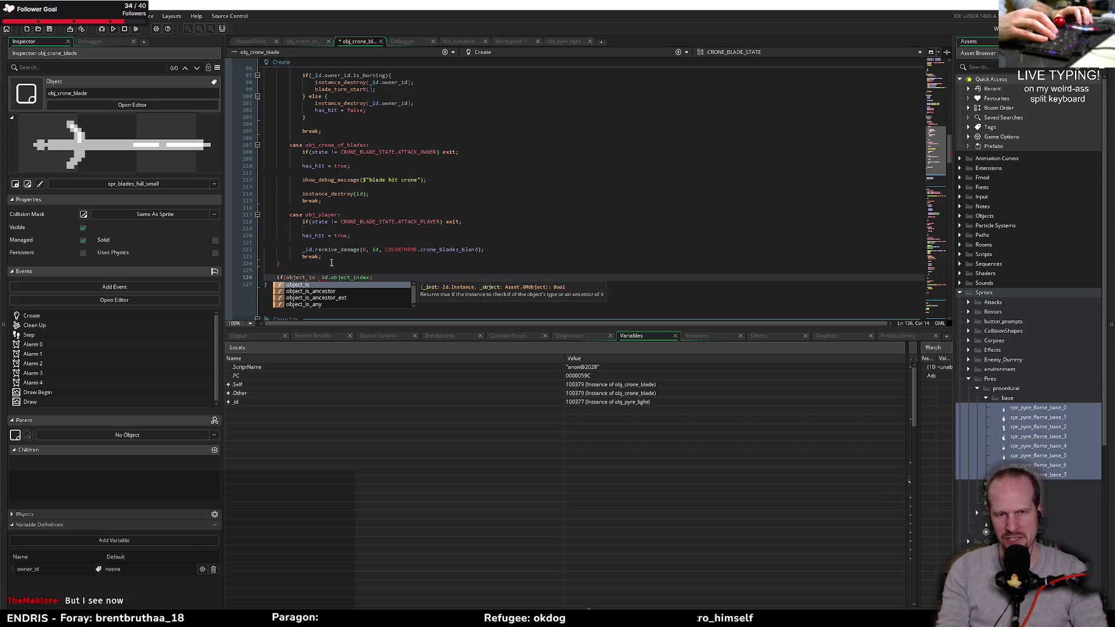
{"action": "key", "text": "Down"}
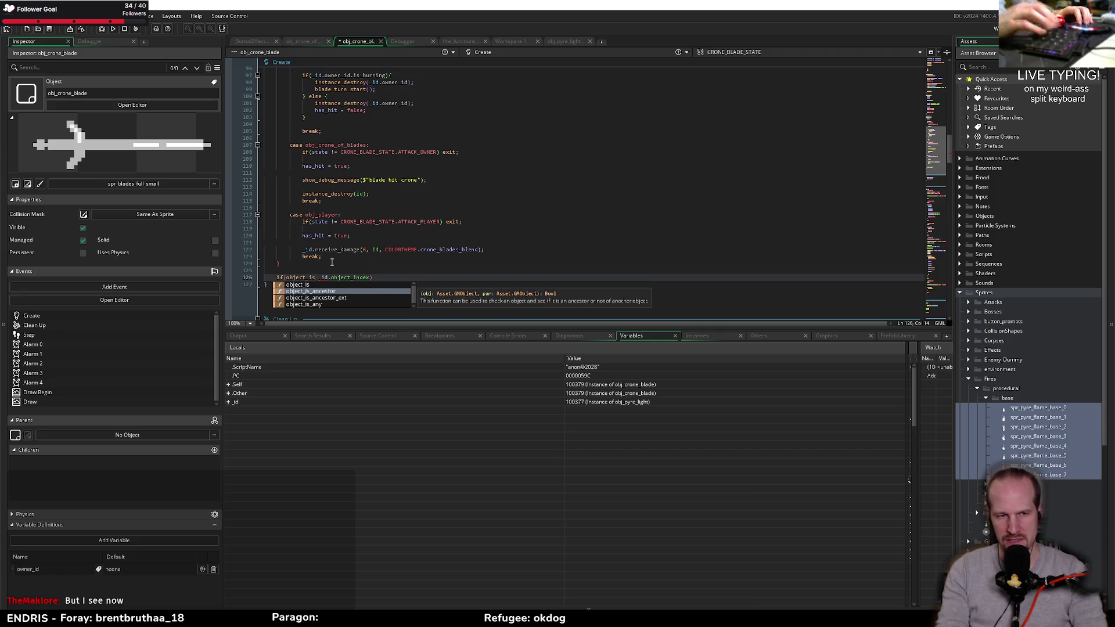
{"action": "key", "text": "Up"}
{"action": "type", "text": "("}
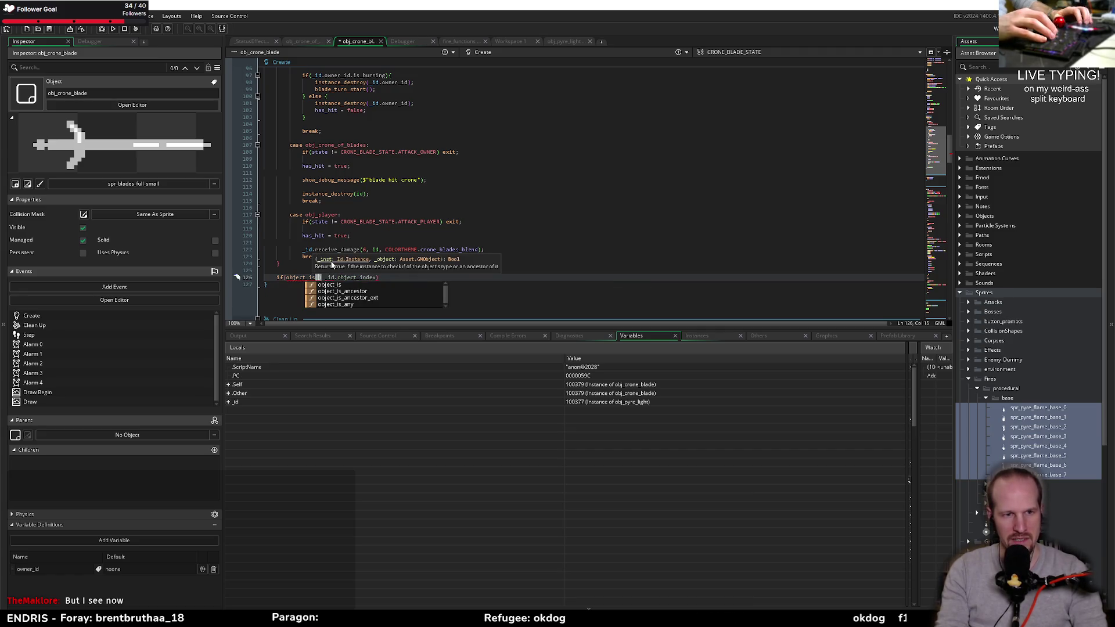
{"action": "type", "text": "_id"}
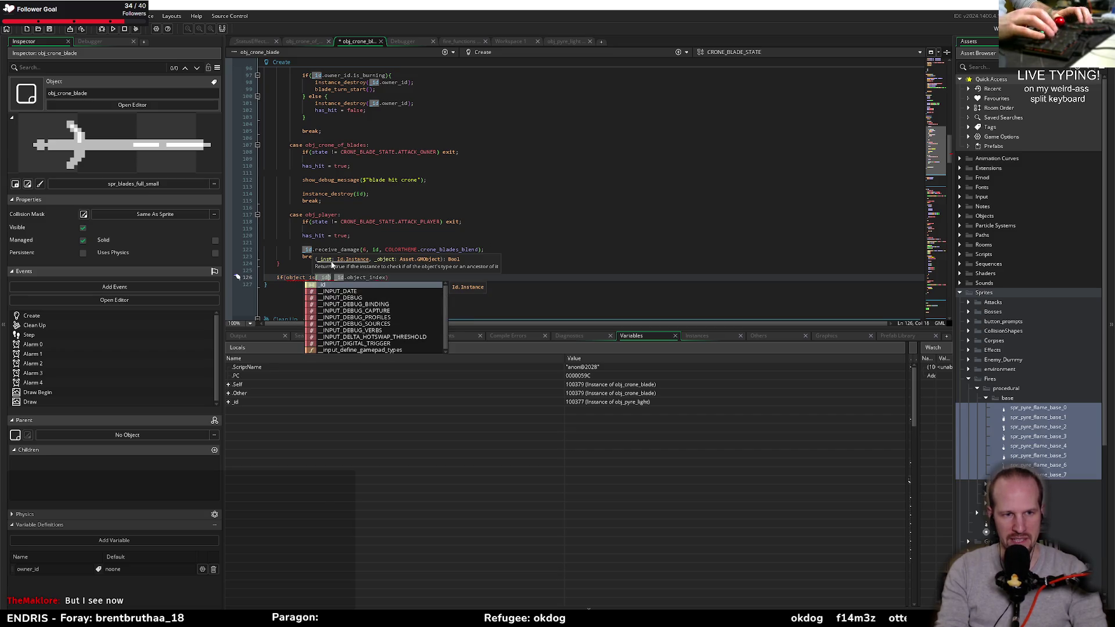
{"action": "type", "text": ", obj_py"}
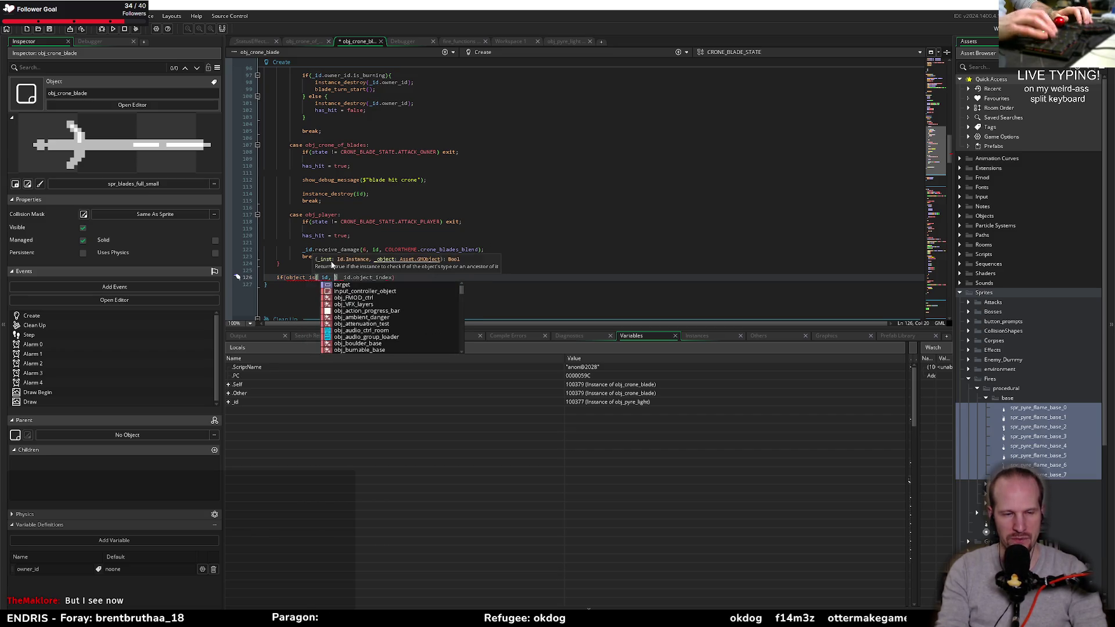
{"action": "type", "text": "re_base"}
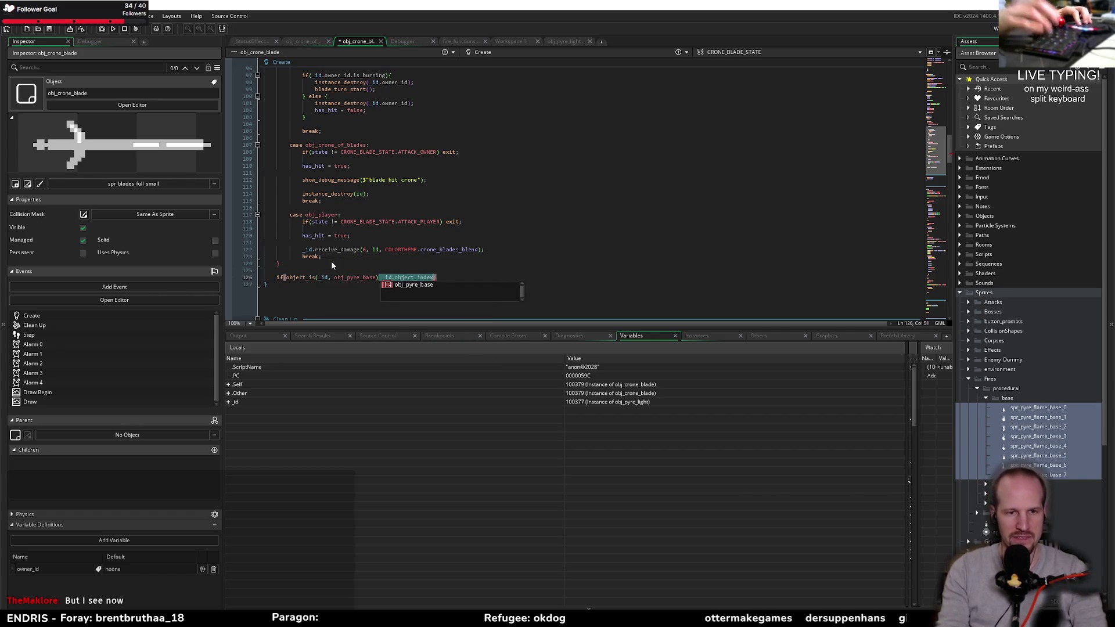
{"action": "key", "text": "shift+End"}
{"action": "key", "text": "Delete"}
{"action": "type", "text": "){"}
{"action": "key", "text": "Return"}
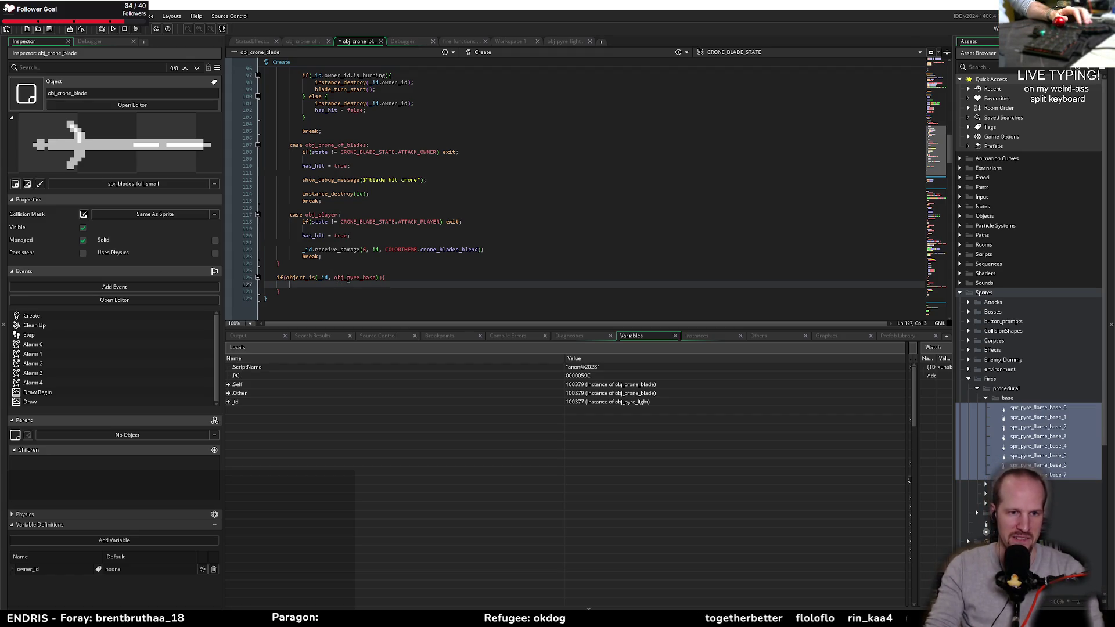
- Paste the former obj_pyre_base case code into the if block and remove its case label
{"action": "double_click", "coordinate": [348, 278]}
{"action": "left_click", "coordinate": [398, 277]}
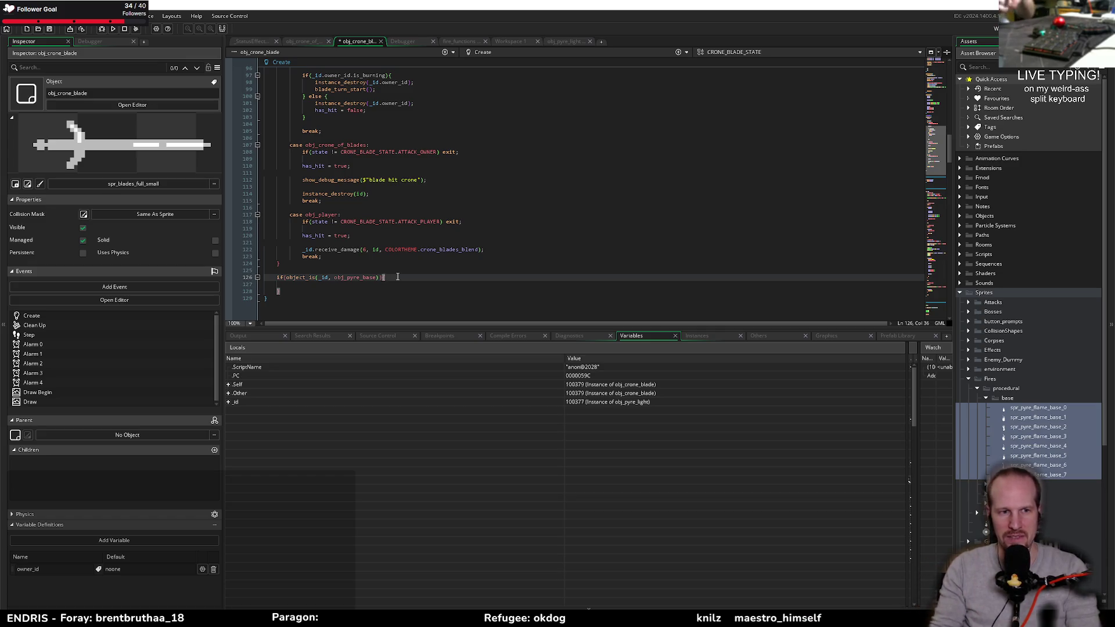
{"action": "double_click", "coordinate": [355, 278]}
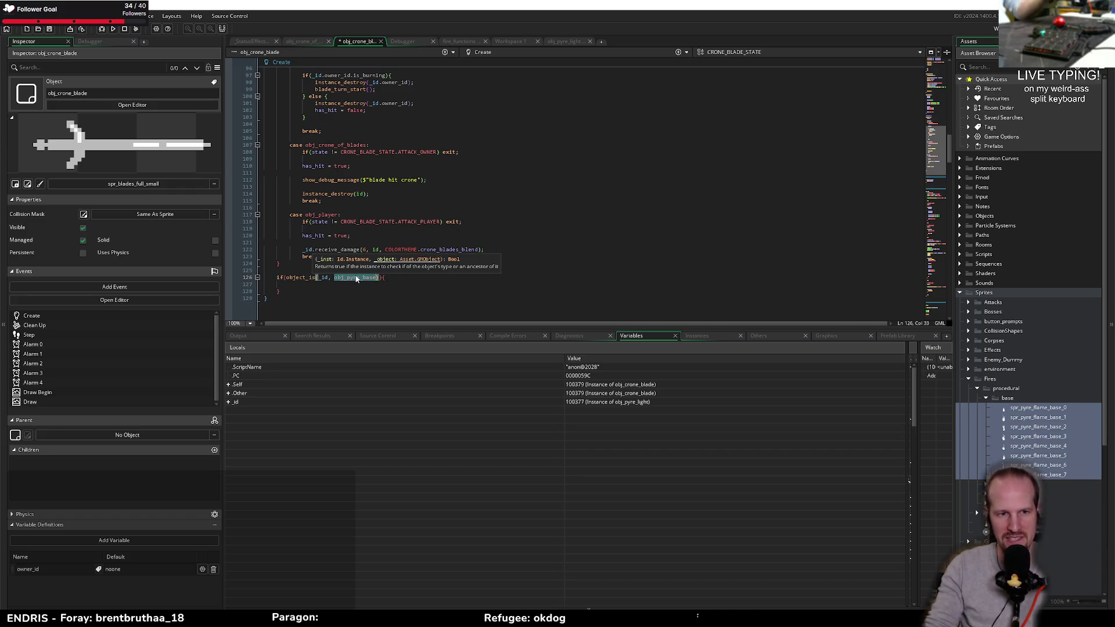
{"action": "mouse_move", "coordinate": [364, 282]}
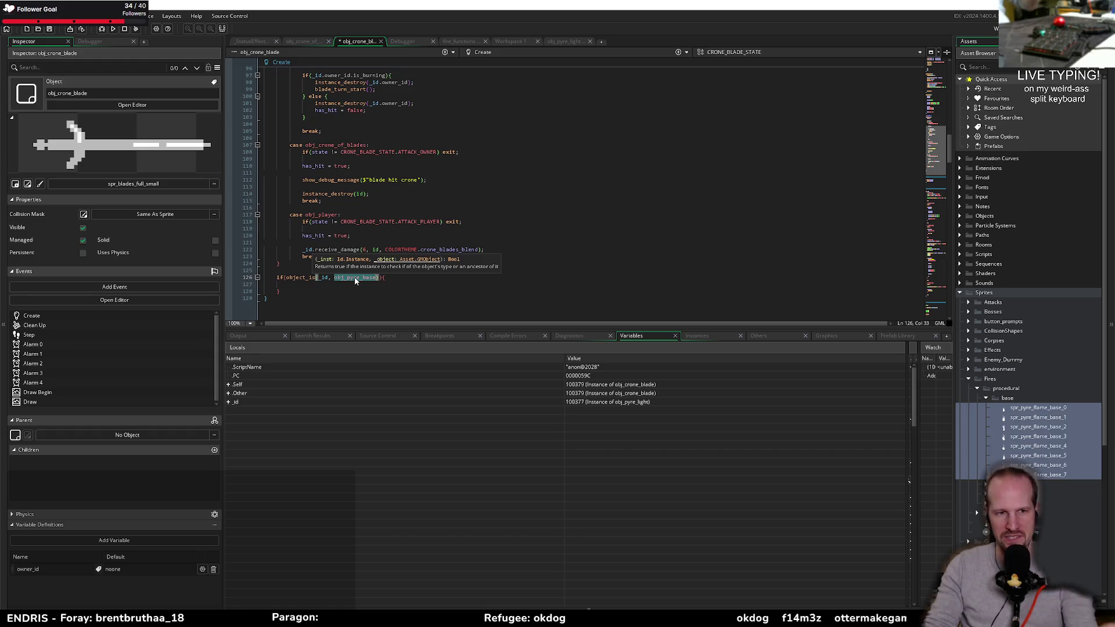
{"action": "key", "text": "Down"}
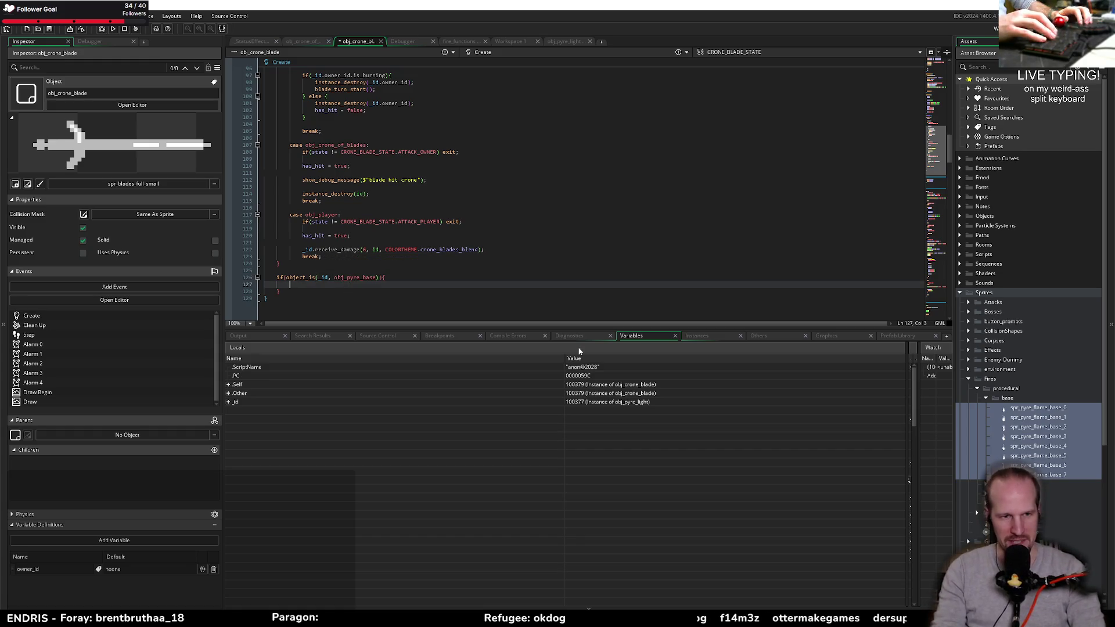
{"action": "key", "text": "ctrl+v"}
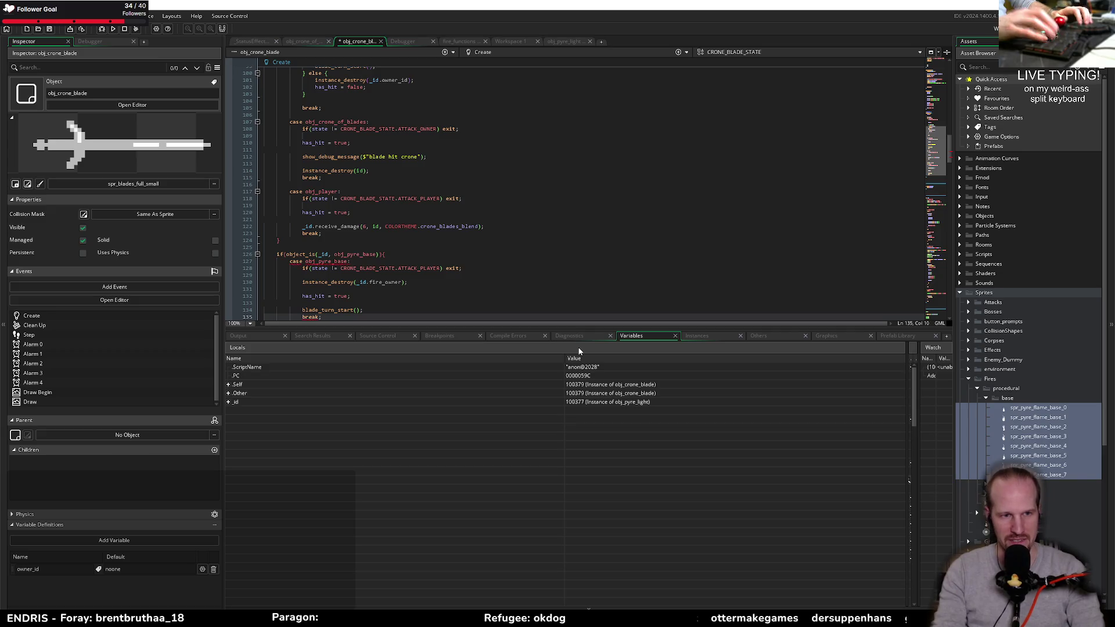
{"action": "scroll", "coordinate": [365, 229], "scroll_direction": "down", "scroll_amount": 2}
{"action": "mouse_move", "coordinate": [358, 219]}
{"action": "left_mouse_down"}
{"action": "mouse_move", "coordinate": [290, 220]}
{"action": "mouse_move", "coordinate": [312, 273]}
{"action": "mouse_move", "coordinate": [295, 223]}
{"action": "left_mouse_up"}
{"action": "key", "text": "BackSpace"}
{"action": "key", "text": "BackSpace"}
- Outdent the pyre block body, replace break; with exit;, save, and launch a debug run
{"action": "key", "text": "ctrl+Tab"}
{"action": "left_click", "coordinate": [312, 273]}
{"action": "key", "text": "shift+Tab"}
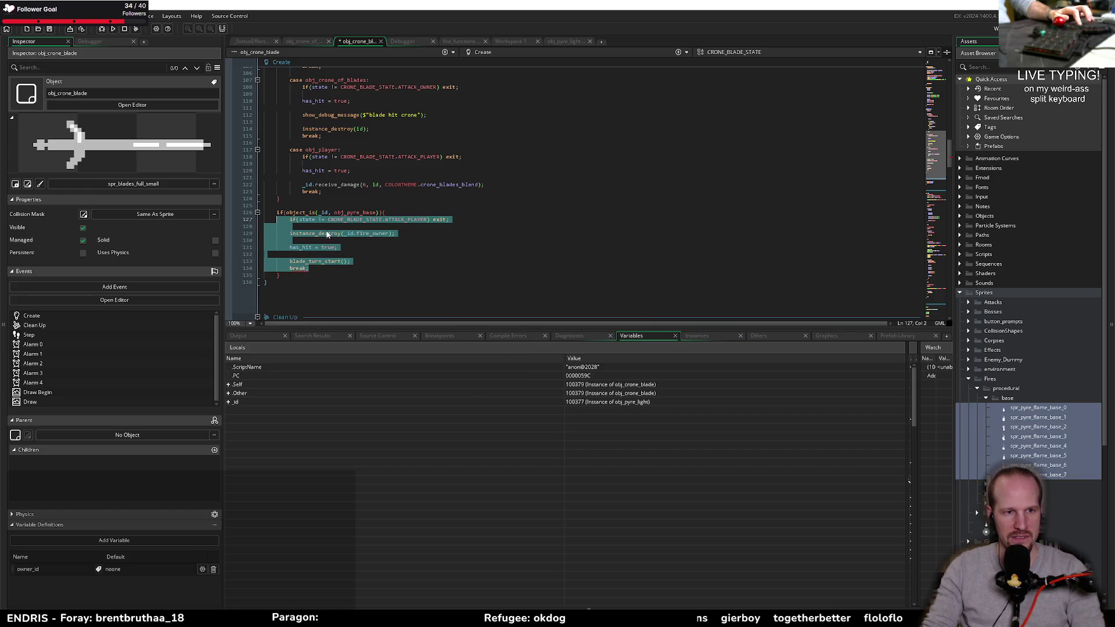
{"action": "left_click", "coordinate": [318, 269]}
{"action": "key", "text": "BackSpace"}
{"action": "key", "text": "BackSpace"}
{"action": "key", "text": "BackSpace"}
{"action": "type", "text": "exit;"}
{"action": "key", "text": "ctrl+s"}
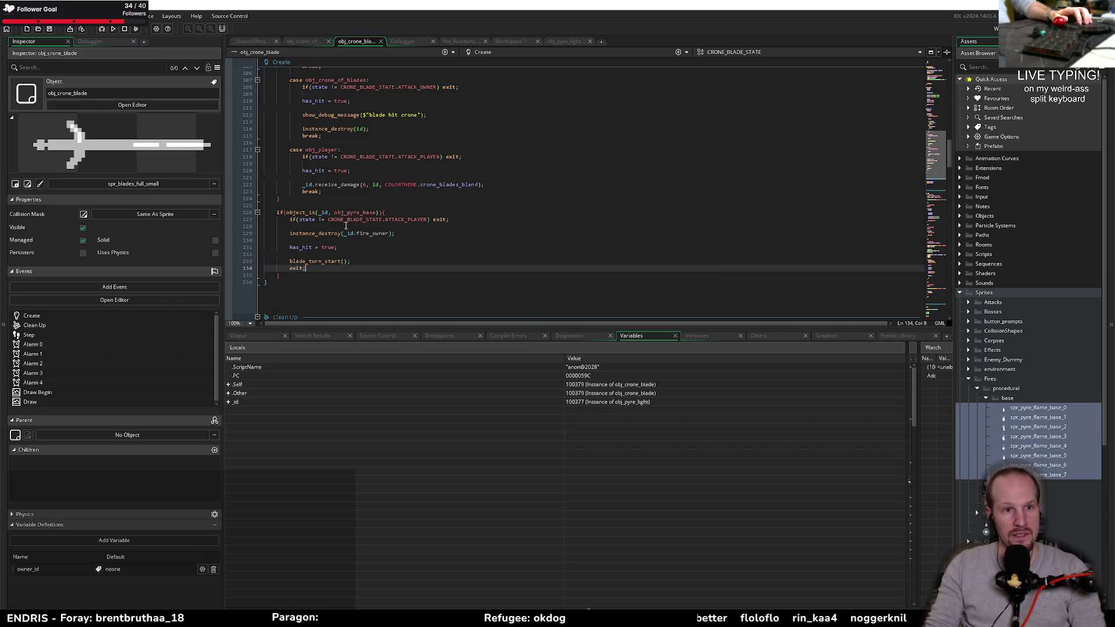
{"action": "left_click", "coordinate": [278, 206]}
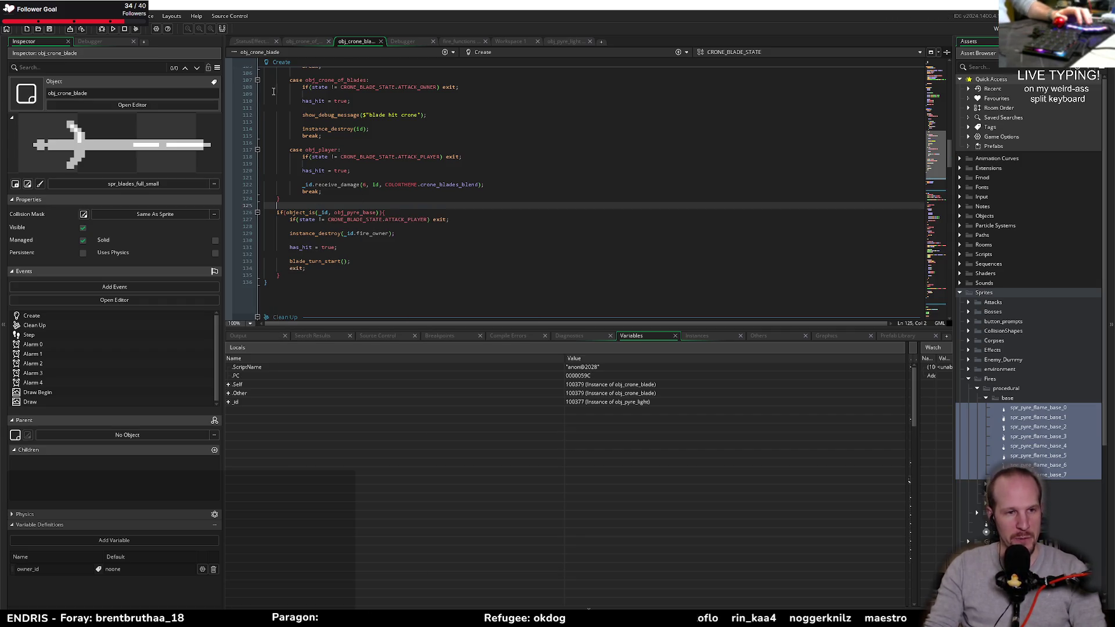
{"action": "left_click", "coordinate": [136, 28]}
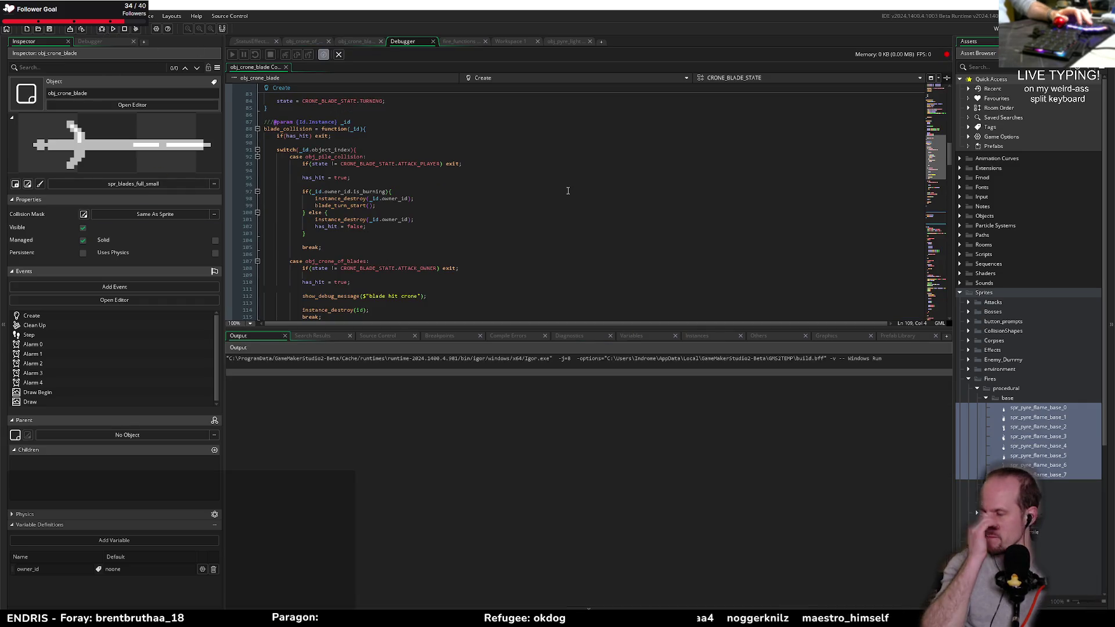
- Swing the blade at two targets in the running Pyrebound build, then close the game with Escape
{"action": "scroll", "coordinate": [446, 209], "scroll_direction": "down", "scroll_amount": 10}
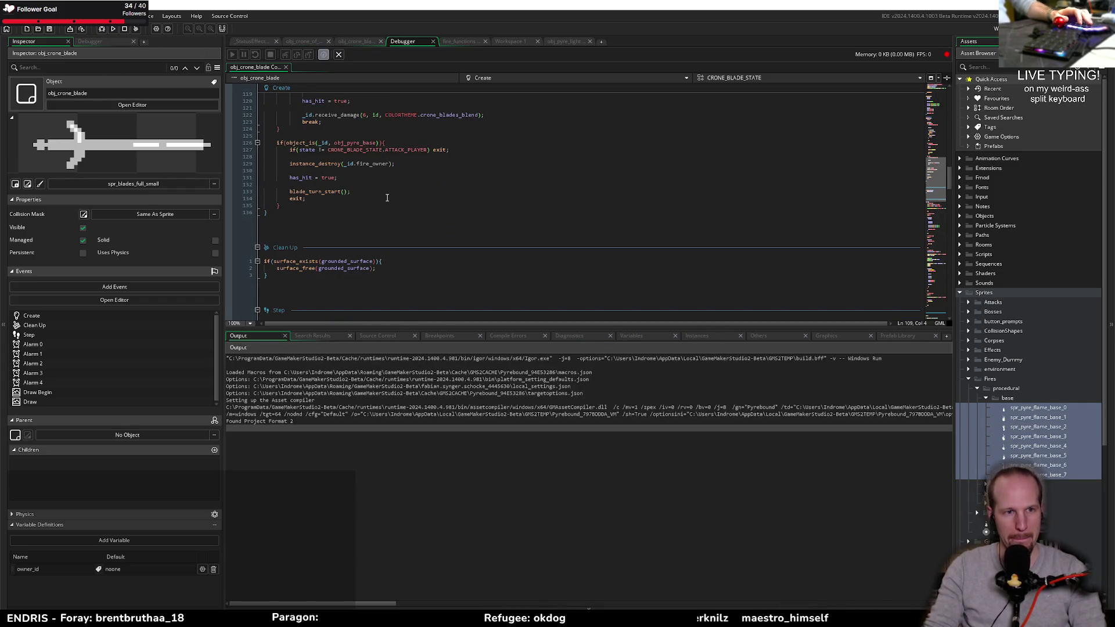
{"action": "scroll", "coordinate": [387, 197], "scroll_direction": "up", "scroll_amount": 10}
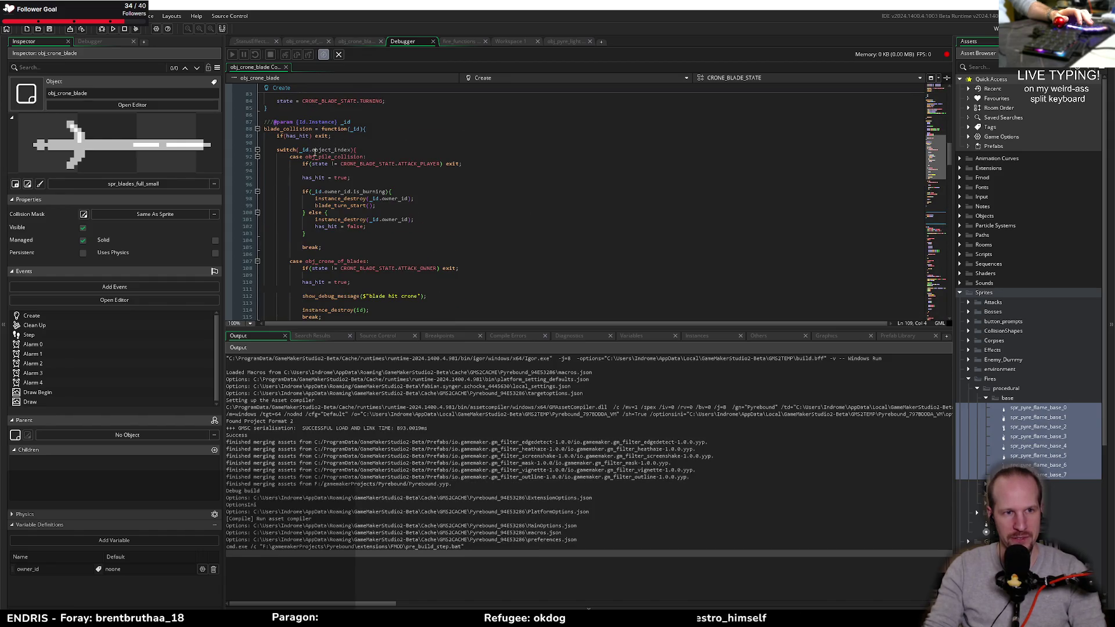
{"action": "scroll", "coordinate": [314, 152], "scroll_direction": "down", "scroll_amount": 10}
{"action": "left_click", "coordinate": [284, 185]}
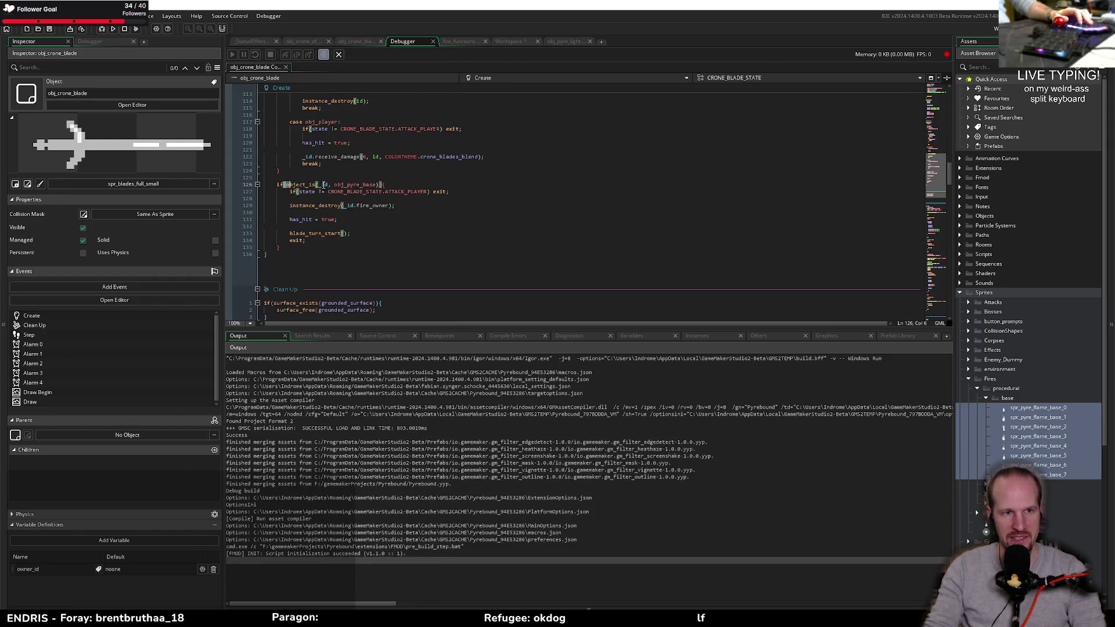
{"action": "key", "text": "End"}
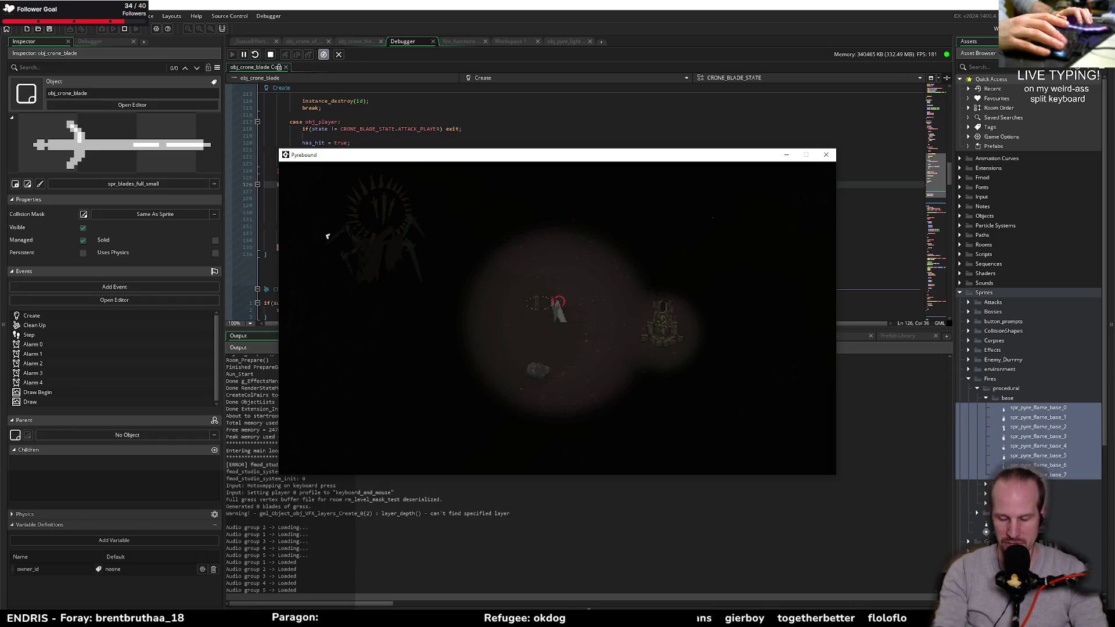
{"action": "left_click", "coordinate": [531, 268]}
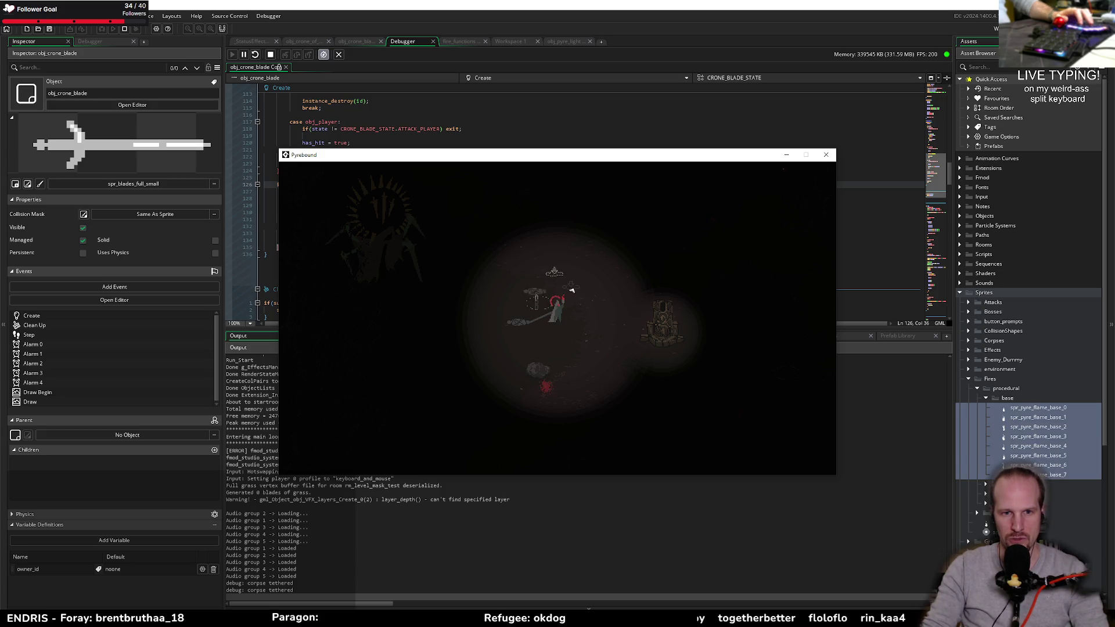
{"action": "left_click", "coordinate": [589, 287]}
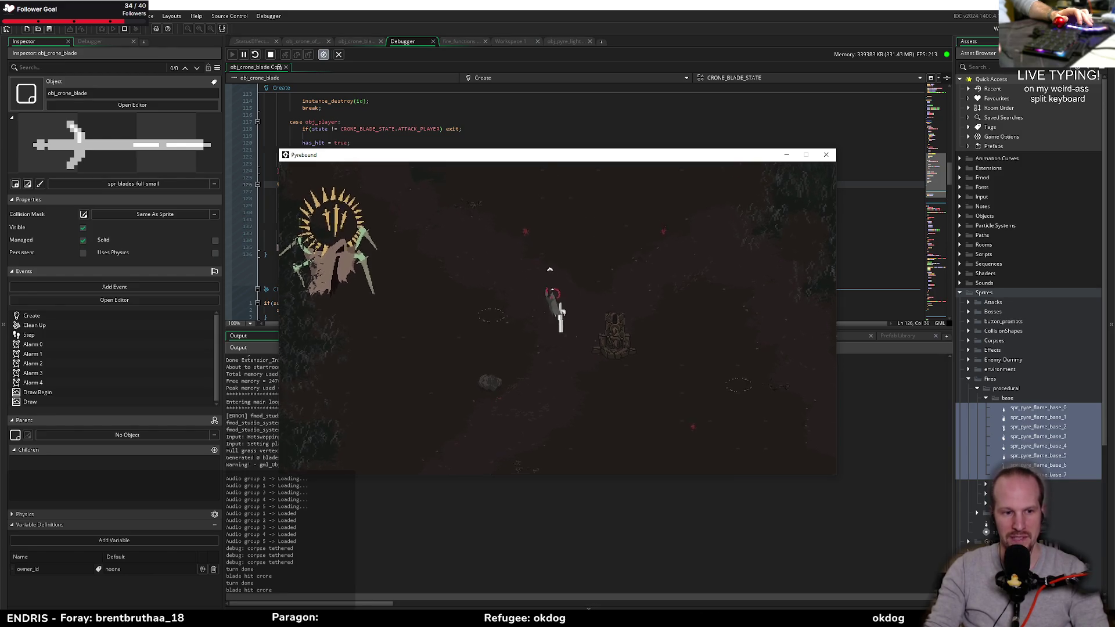
{"action": "key", "text": "Escape"}
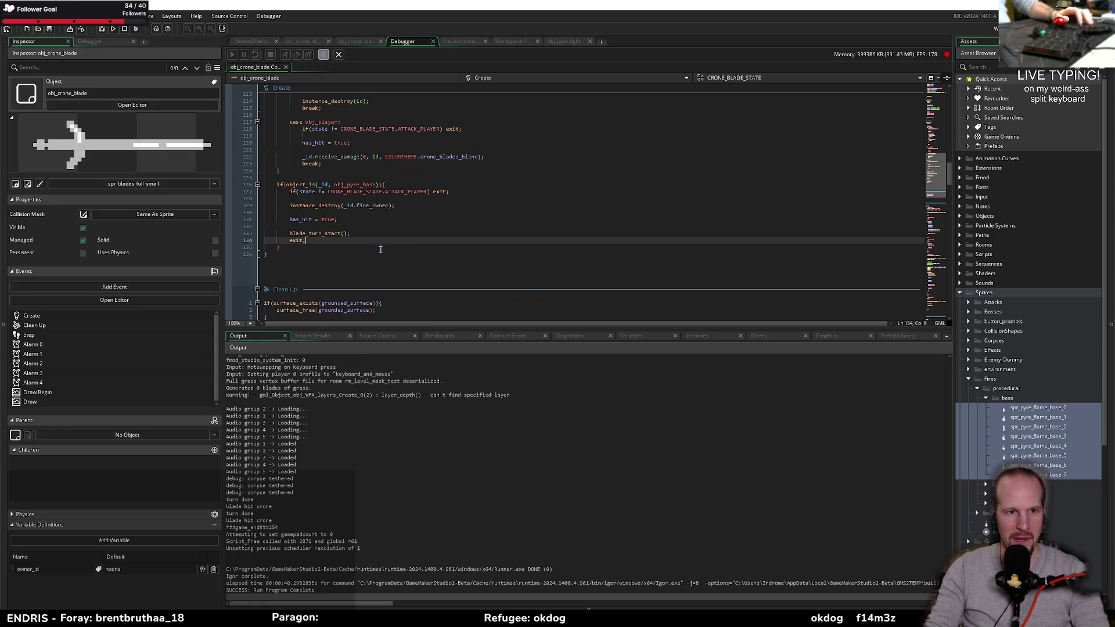
- Review the object_is(_id, obj_pyre_base) check and the switch cases in blade_collision
{"action": "left_click_drag", "start_coordinate": [322, 184], "coordinate": [406, 220]}
{"action": "left_click", "coordinate": [323, 184]}
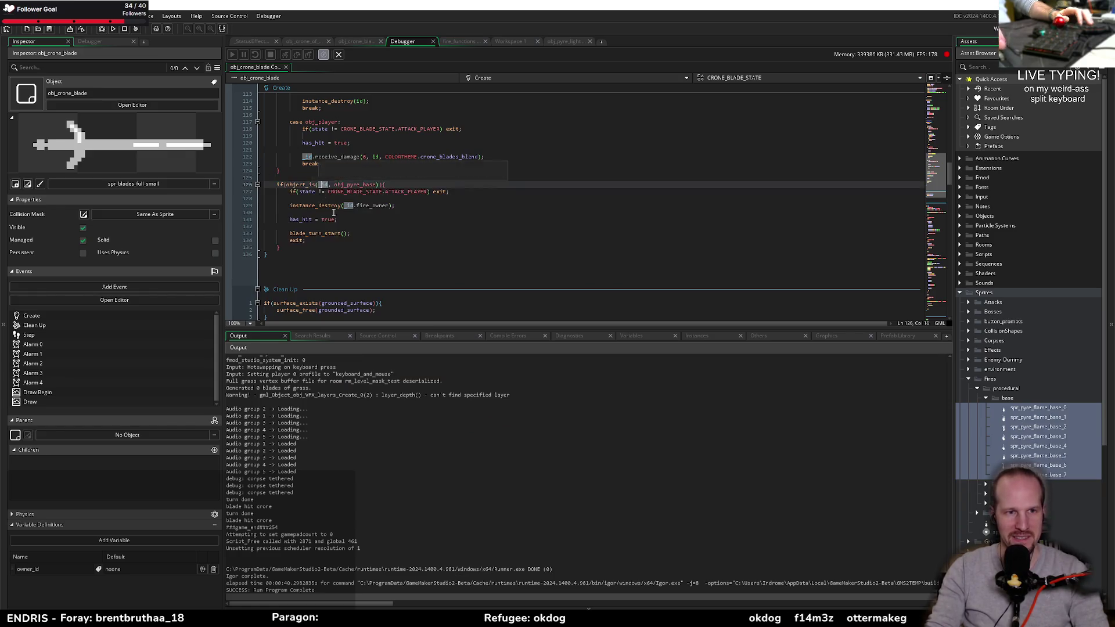
{"action": "scroll", "coordinate": [355, 243], "scroll_direction": "up", "scroll_amount": 4}
{"action": "left_click", "coordinate": [319, 185]}
{"action": "scroll", "coordinate": [354, 174], "scroll_direction": "up", "scroll_amount": 8}
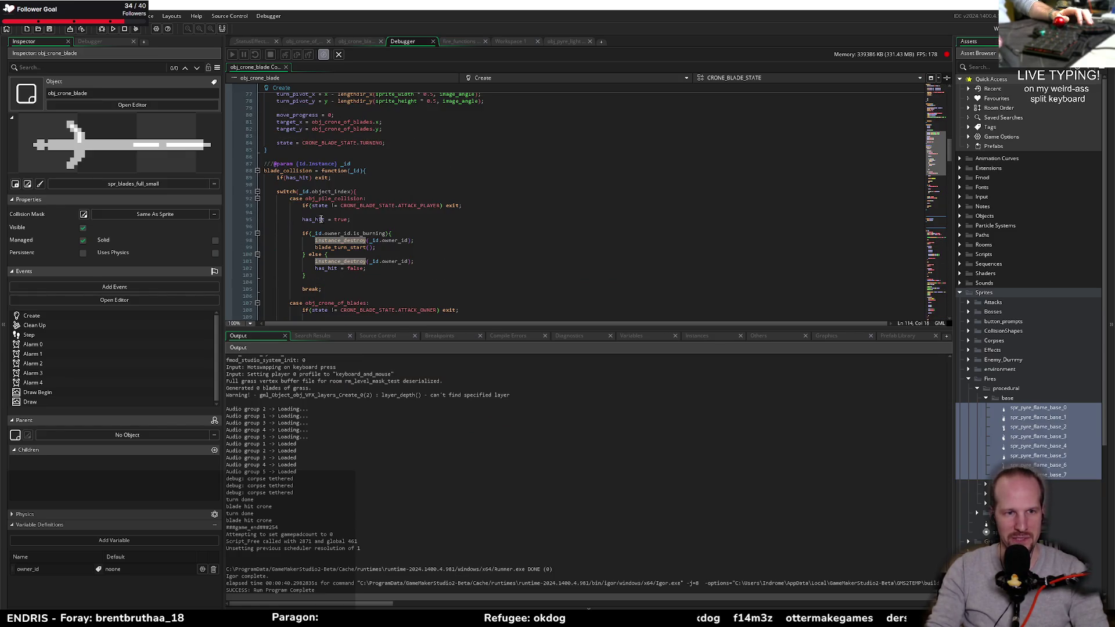
{"action": "scroll", "coordinate": [354, 173], "scroll_direction": "down", "scroll_amount": 4}
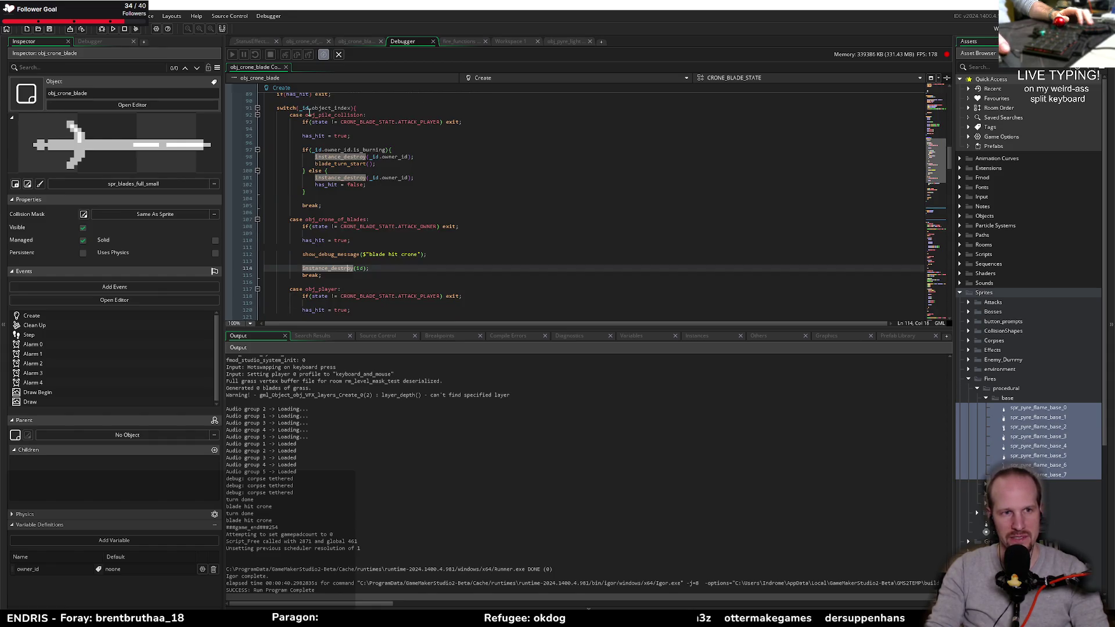
{"action": "left_click", "coordinate": [302, 115]}
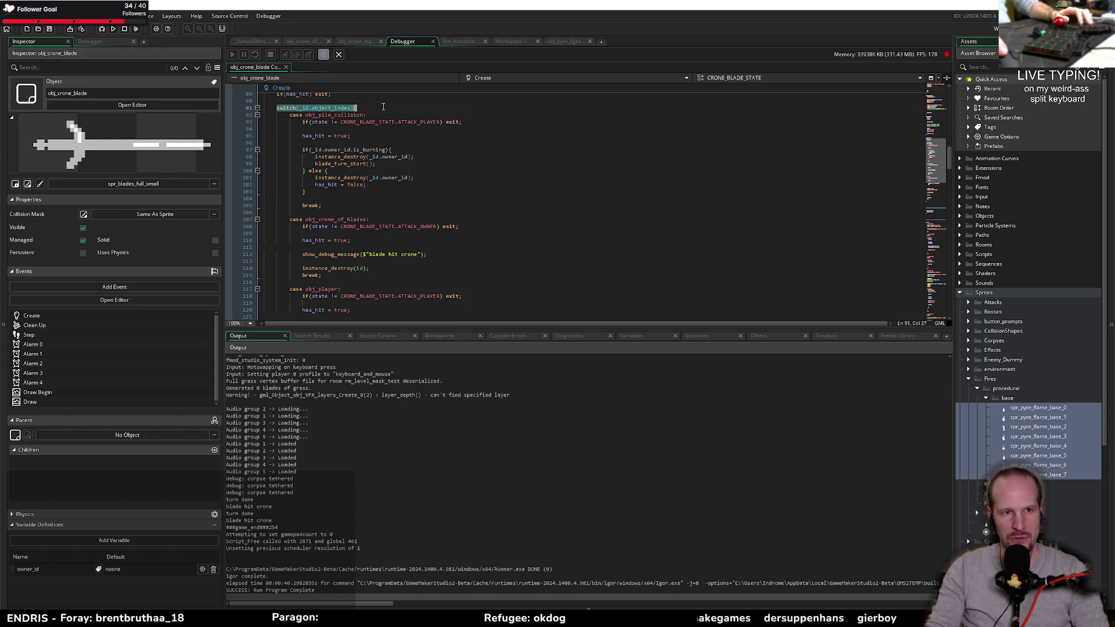
{"action": "key", "text": "ctrl+z"}
{"action": "key", "text": "ctrl+z"}
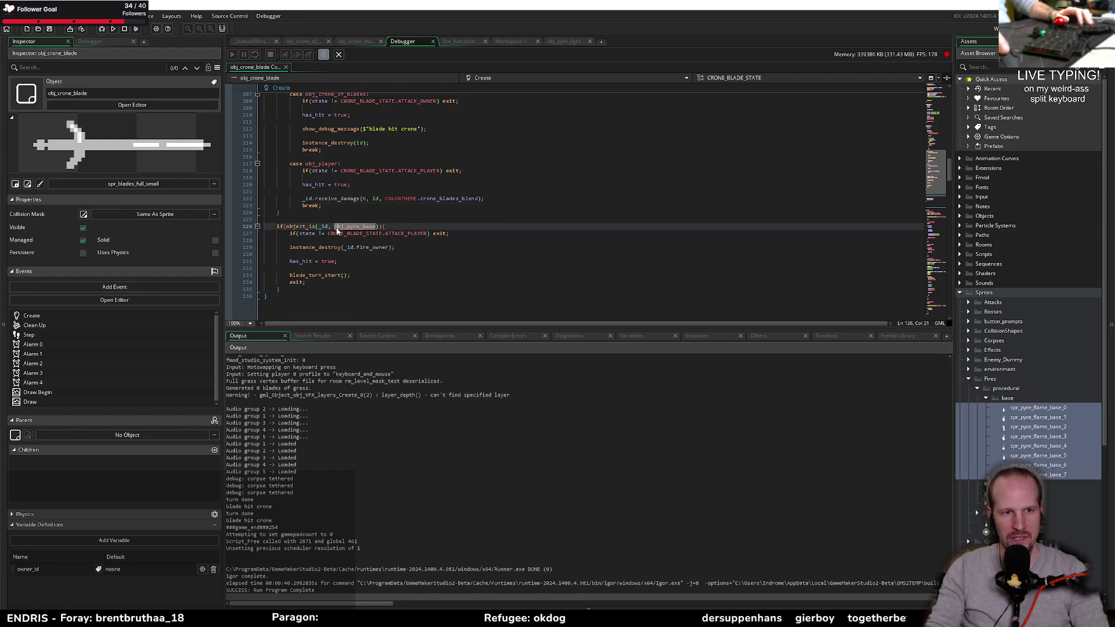
{"action": "scroll", "coordinate": [348, 244], "scroll_direction": "up", "scroll_amount": 12}
{"action": "left_click", "coordinate": [380, 225]}
{"action": "scroll", "coordinate": [376, 230], "scroll_direction": "down", "scroll_amount": 4}
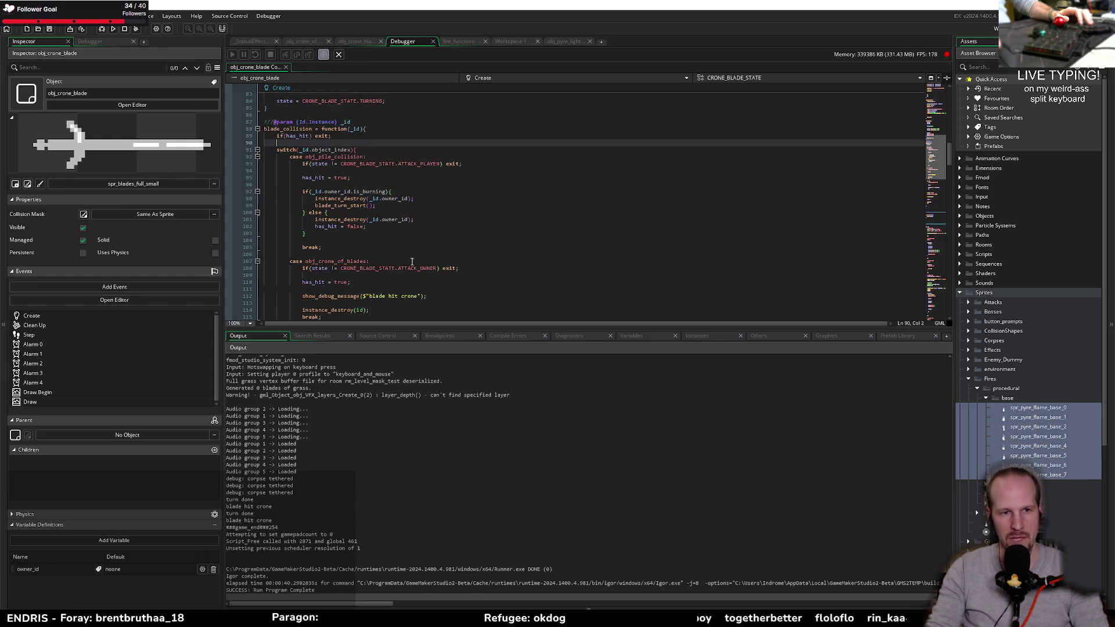
- Drag the Output panel down for a taller code editor and begin narrowing the inspector
{"action": "left_click_drag", "start_coordinate": [447, 329], "coordinate": [448, 497]}
{"action": "left_click", "coordinate": [393, 248]}
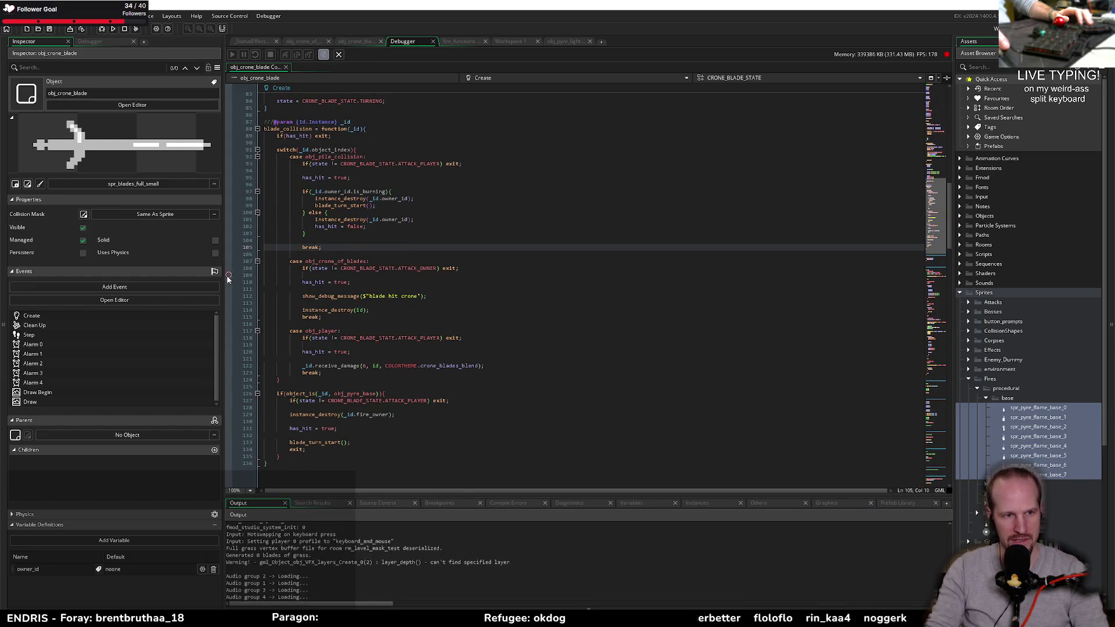
{"action": "left_click_drag", "start_coordinate": [223, 277], "coordinate": [164, 278]}
- Step through the pile case's is_burning else branch down to the crone case's break
{"action": "key", "text": "Down"}
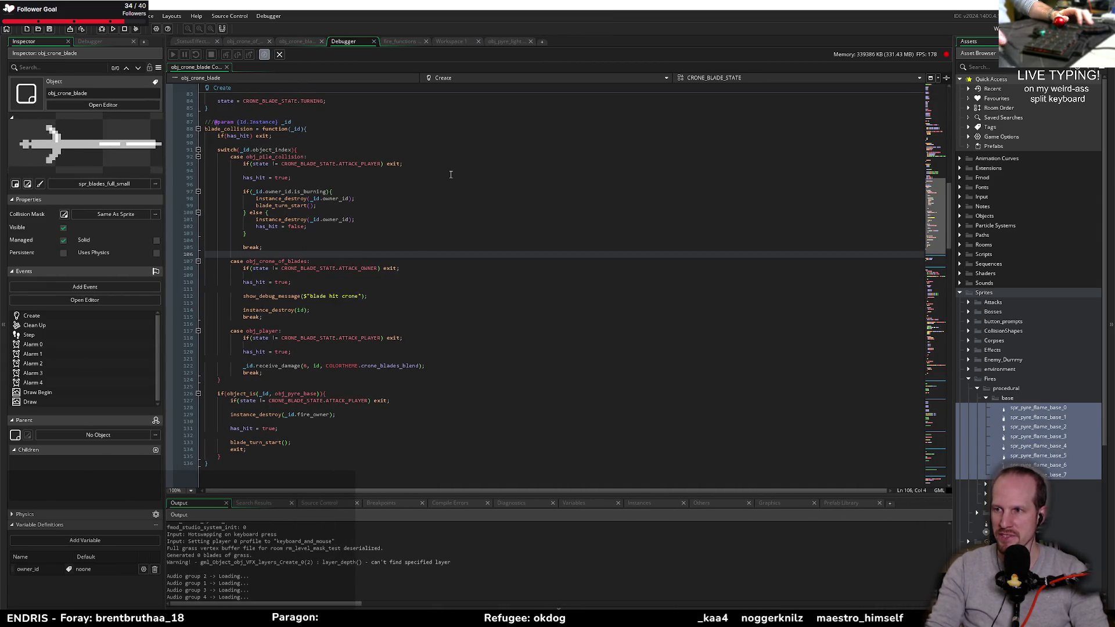
{"action": "key", "text": "Up"}
{"action": "key", "text": "Up"}
{"action": "key", "text": "Up"}
{"action": "key", "text": "End"}
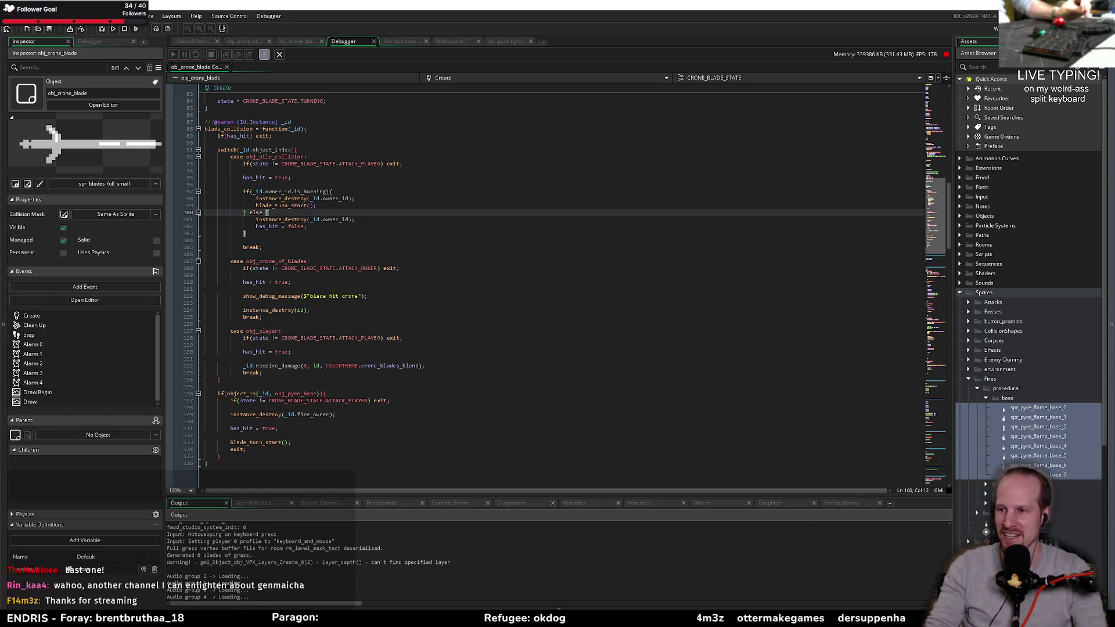
{"action": "left_click", "coordinate": [342, 315]}
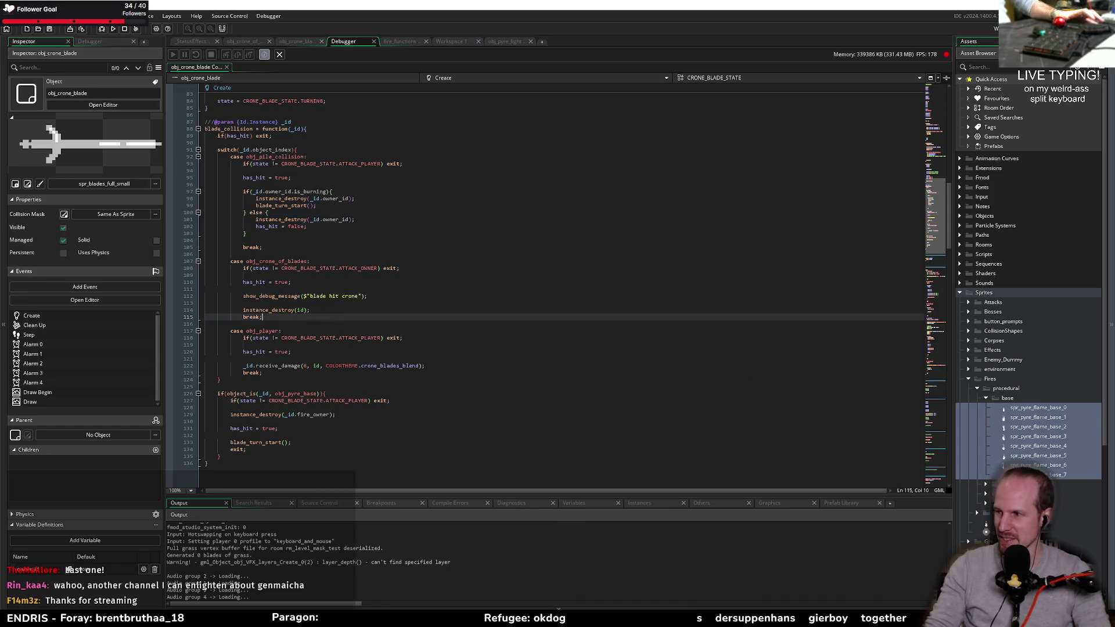